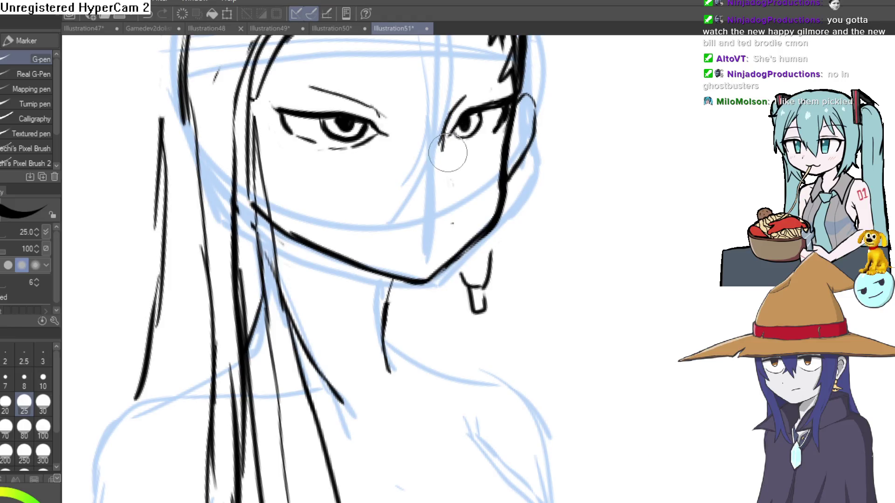
Step: Zoom, pan and rotate the canvas clockwise to frame the right eye, toggling G-pen and eraser
key("e")
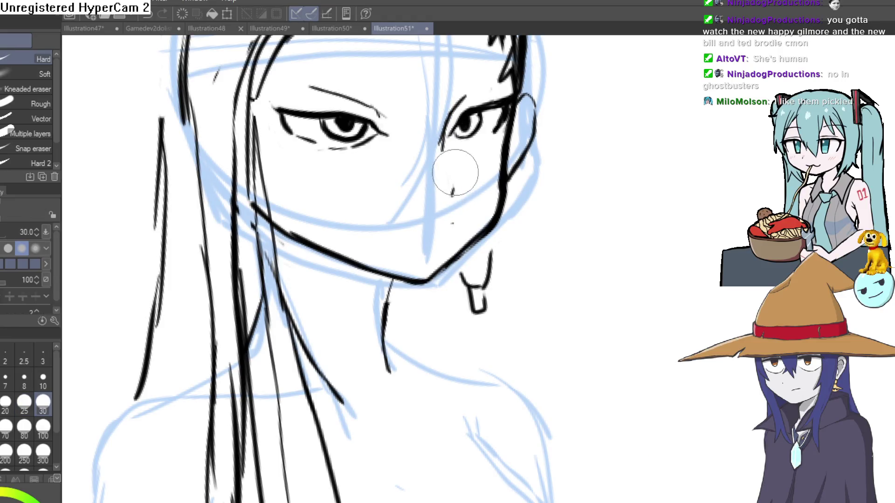
key("p")
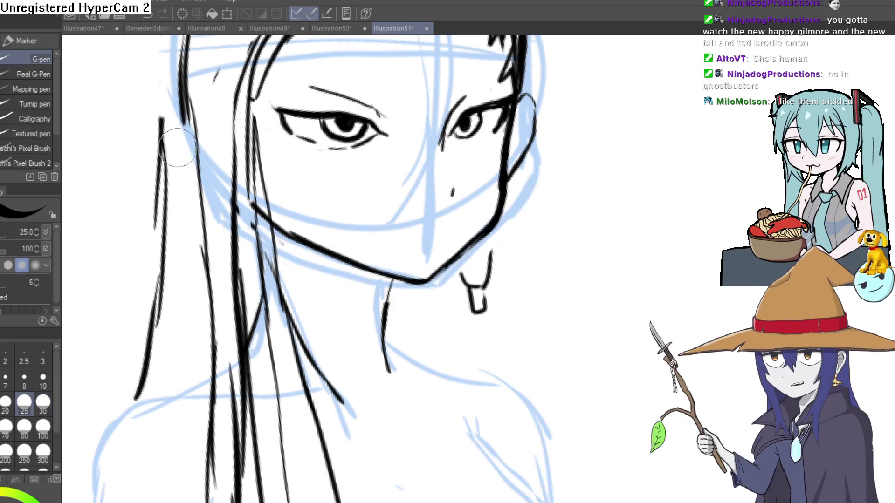
scroll(398, 133, "down", 2)
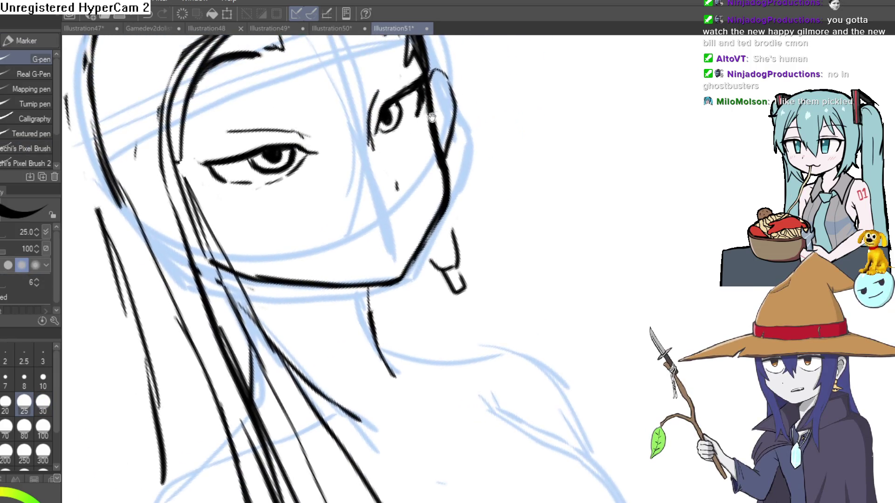
scroll(398, 133, "up", 3)
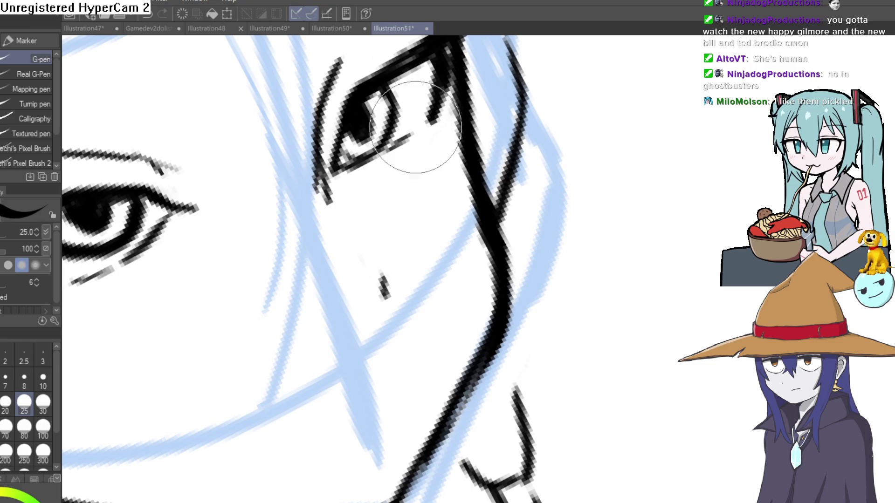
key("e")
scroll(437, 104, "down", 3)
mouse_move(503, 368)
left_mouse_down()
mouse_move(553, 150)
mouse_move(519, 213)
mouse_move(497, 214)
left_mouse_up()
key("p")
left_click_drag(457, 139, 509, 171)
scroll(509, 171, "up", 3)
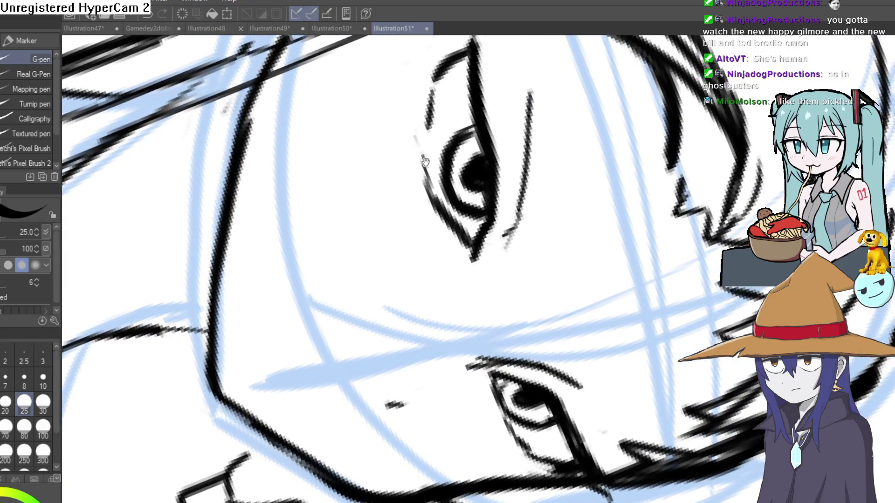
left_click_drag(438, 155, 412, 196)
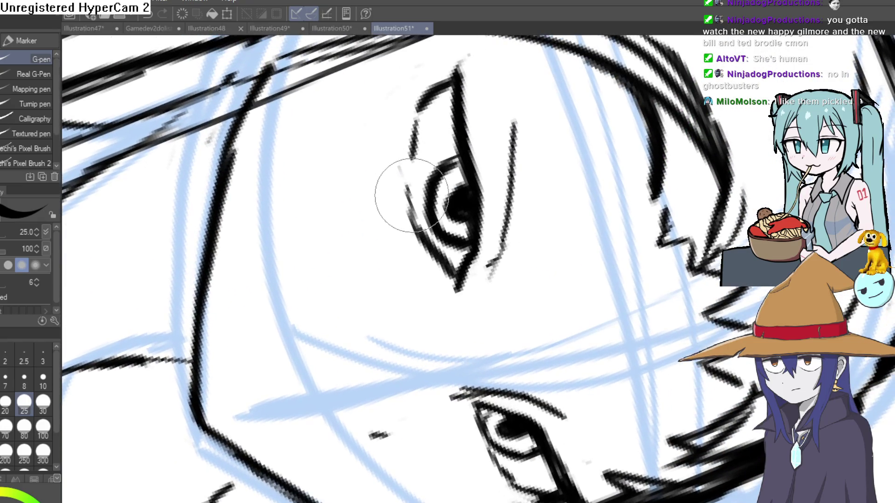
left_click_drag(418, 126, 407, 149)
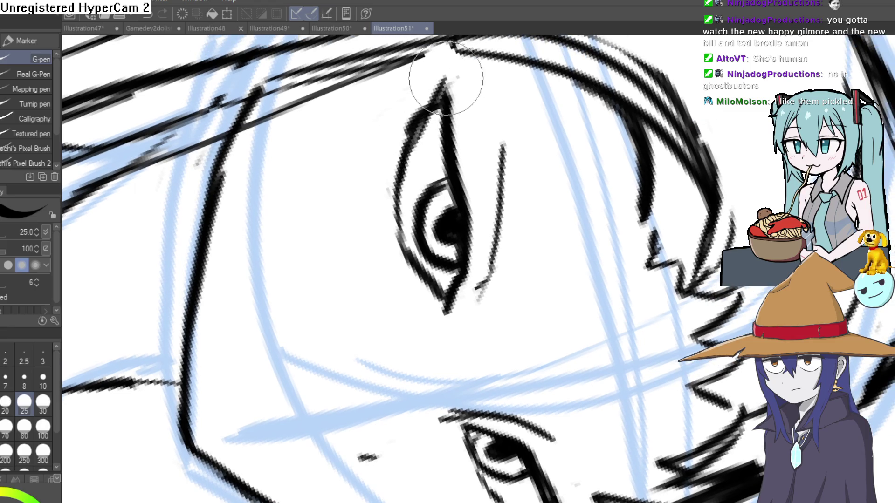
Step: Ink a thin G-pen stroke along the right eye's upper lid
left_click_drag(457, 168, 468, 113)
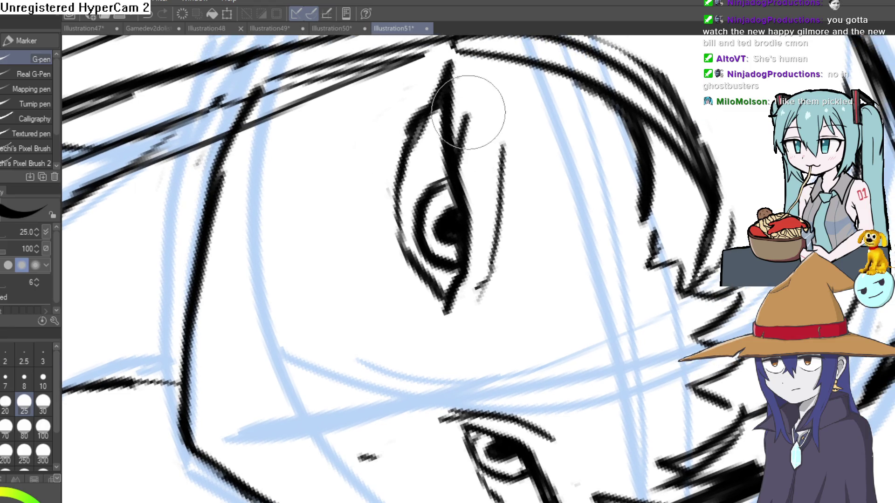
scroll(457, 149, "down", 5)
scroll(477, 247, "up", 3)
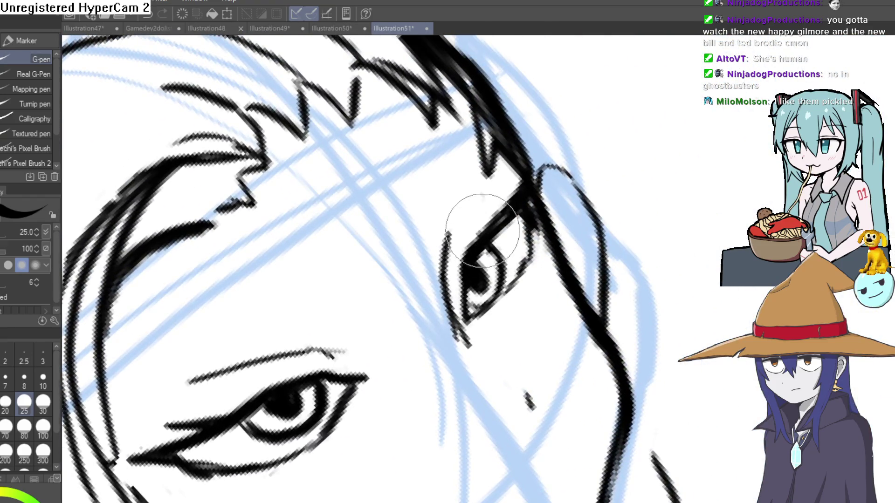
scroll(482, 230, "down", 6)
scroll(608, 258, "up", 1)
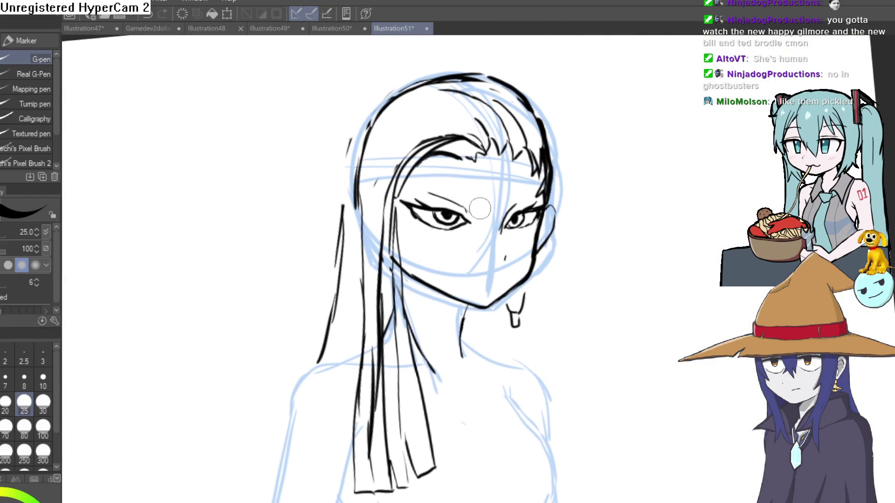
Step: Erase parts of the face outline and the outline strokes along the top of the head
left_click_drag(471, 246, 434, 160)
scroll(513, 119, "up", 3)
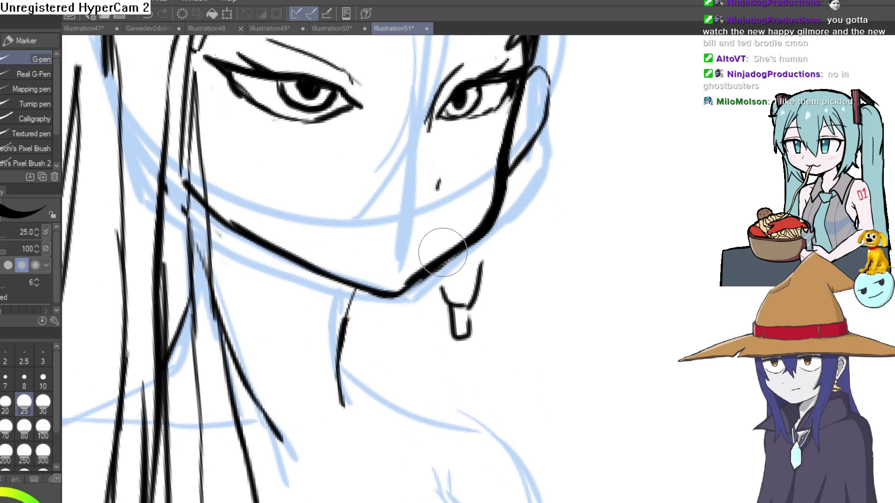
scroll(580, 244, "down", 3)
scroll(400, 446, "up", 4)
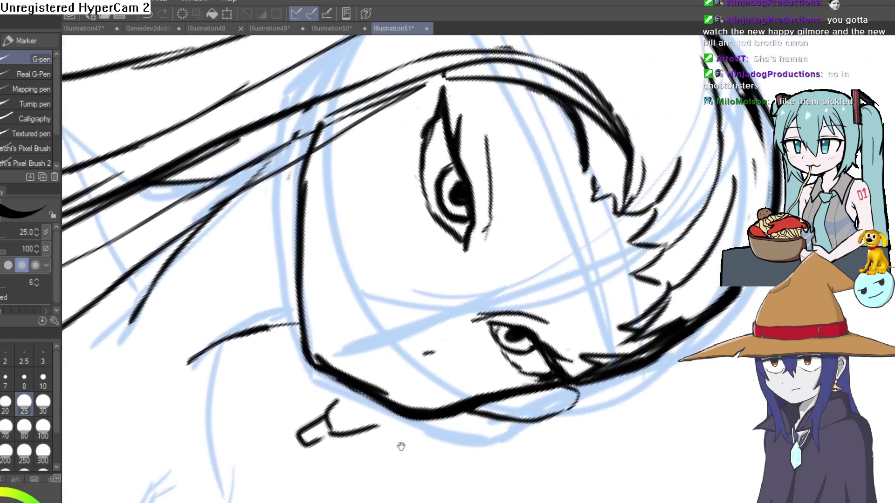
key("e")
left_click_drag(326, 140, 296, 234)
left_click_drag(407, 331, 546, 251)
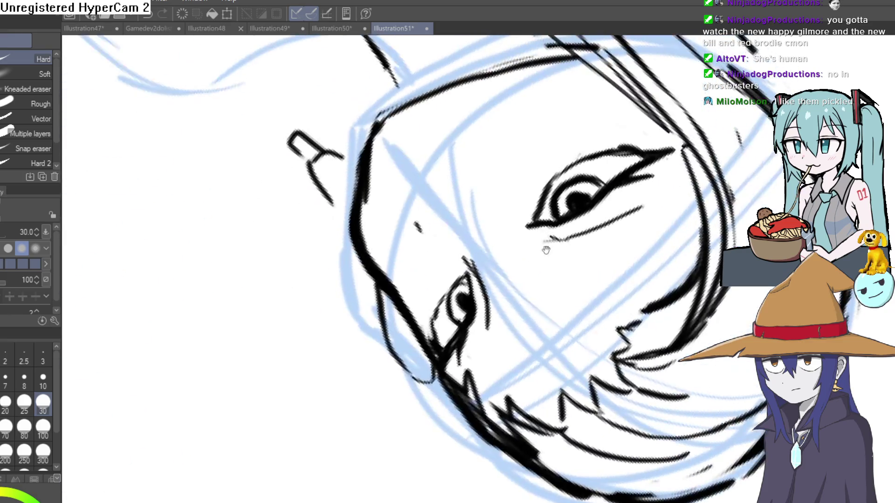
left_click_drag(361, 137, 401, 105)
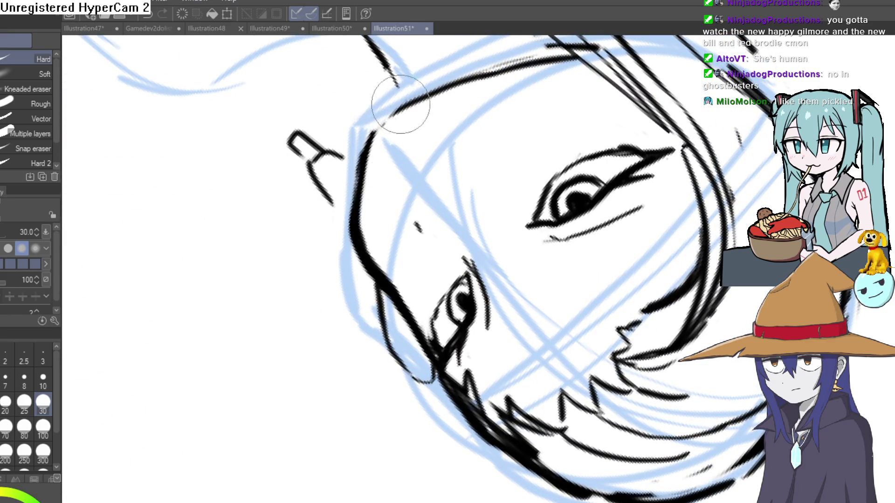
Step: Undo the last attempt and redraw the head outline stroke near the top with the G-pen
key("p")
left_click_drag(469, 118, 449, 148)
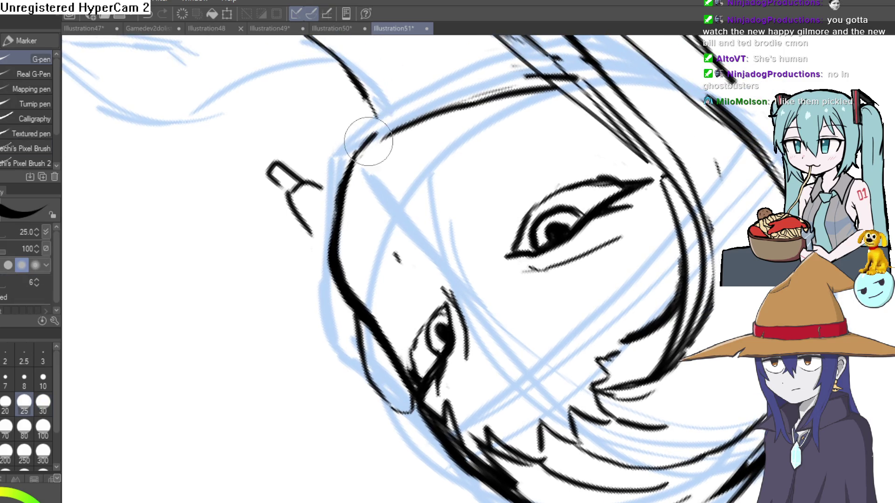
key("ctrl+z")
mouse_move(377, 130)
left_mouse_down()
mouse_move(572, 73)
mouse_move(414, 130)
mouse_move(579, 81)
mouse_move(536, 154)
left_mouse_up()
Step: Reset the view upright and reframe the hair top, face and body
key("e")
key("ctrl+@")
left_click_drag(513, 210, 501, 242)
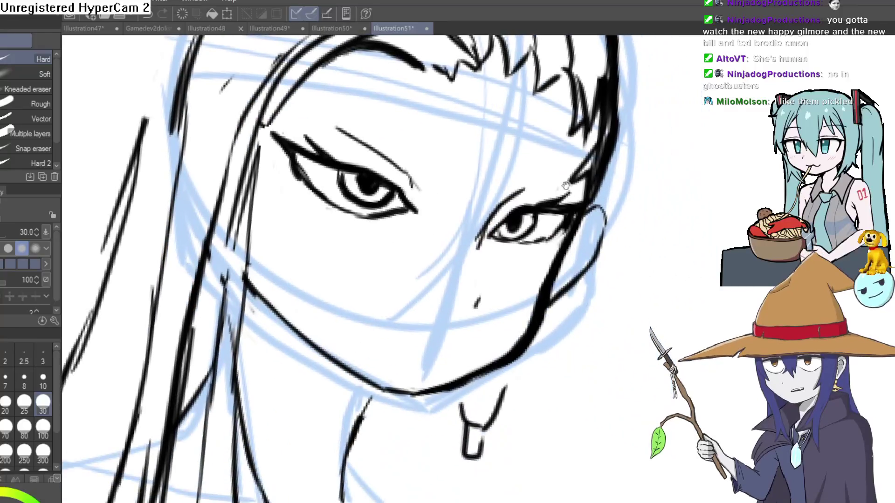
scroll(501, 264, "up", 2)
left_click_drag(480, 304, 588, 154)
key("p")
scroll(516, 220, "up", 2)
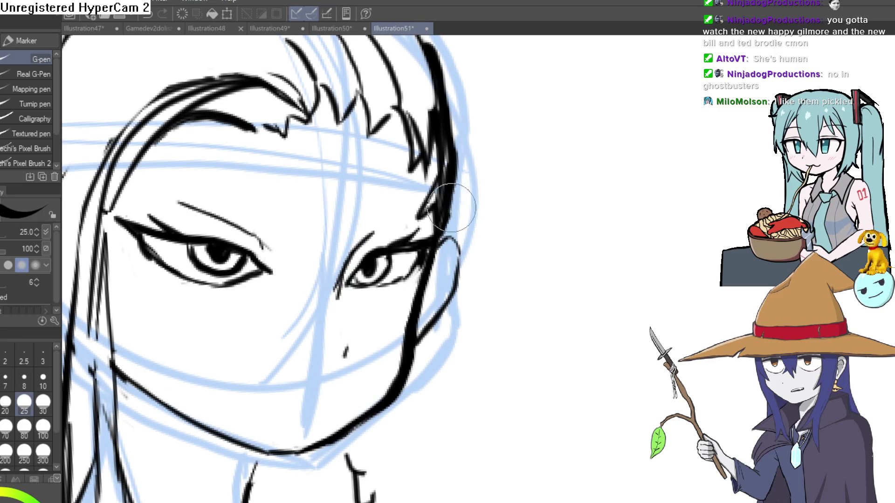
scroll(456, 244, "down", 1)
left_click_drag(455, 170, 431, 258)
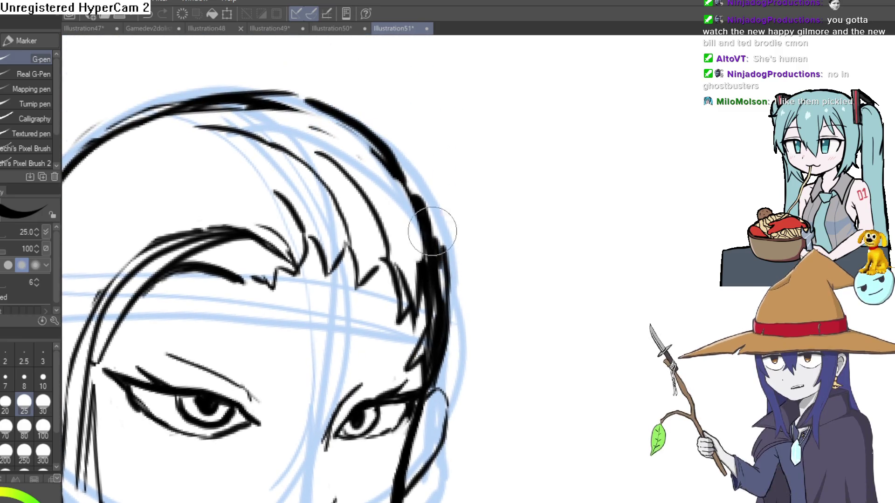
mouse_move(425, 171)
left_mouse_down()
mouse_move(420, 146)
mouse_move(409, 185)
mouse_move(454, 189)
mouse_move(443, 184)
mouse_move(456, 196)
mouse_move(441, 192)
mouse_move(465, 118)
left_mouse_up()
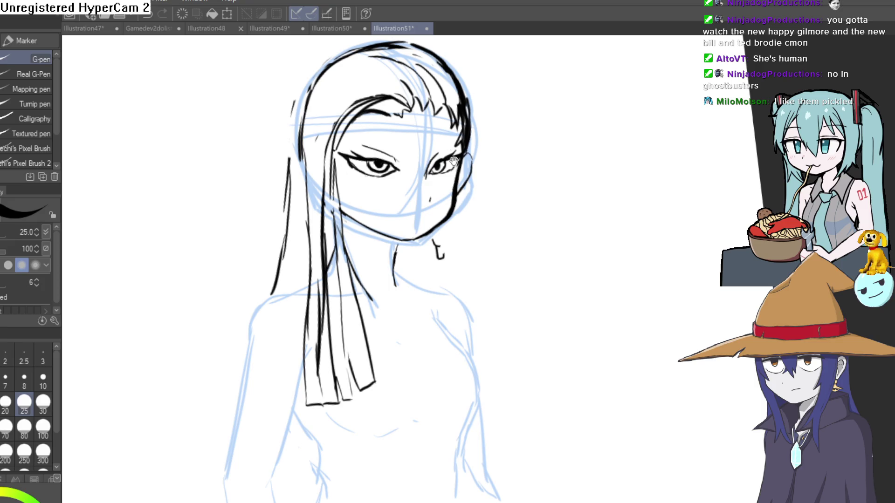
Step: Erase the outer lower-lid strokes of the right eye
key("e")
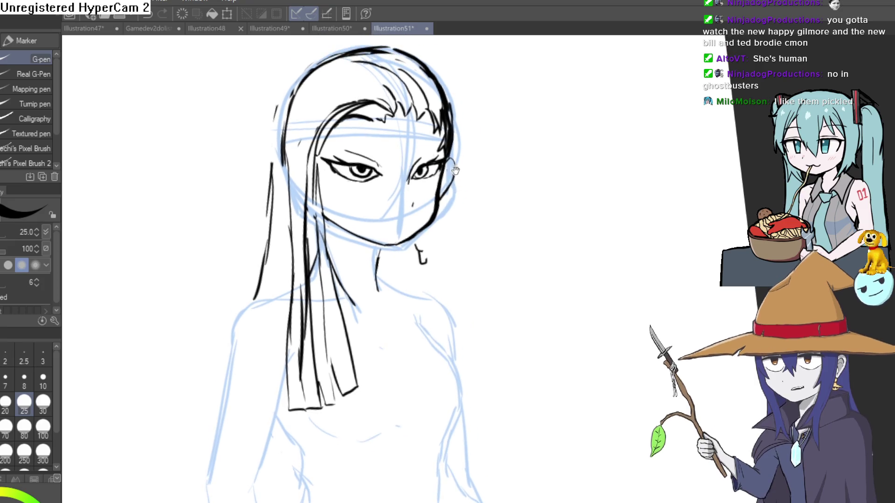
scroll(466, 177, "up", 5)
left_click_drag(476, 188, 415, 200)
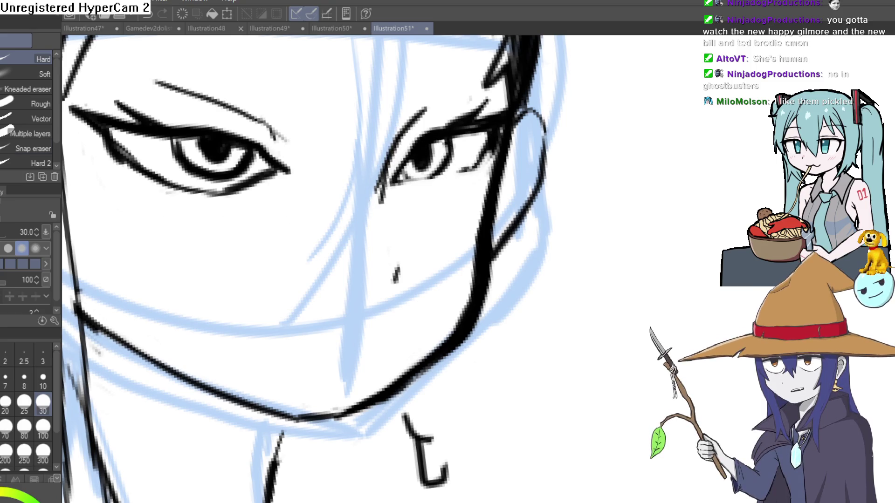
key("p")
scroll(470, 154, "down", 1)
Step: Check the left eye, then ink a short mouth line below the nose
key("e")
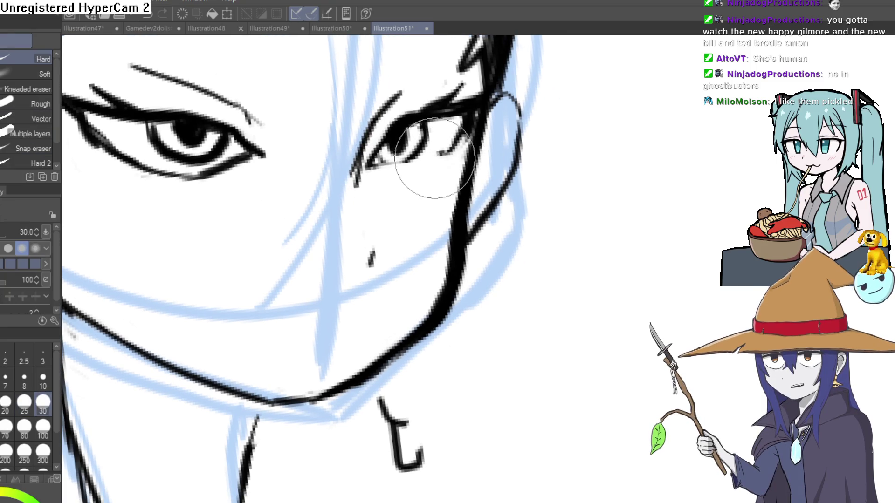
left_click_drag(440, 166, 649, 149)
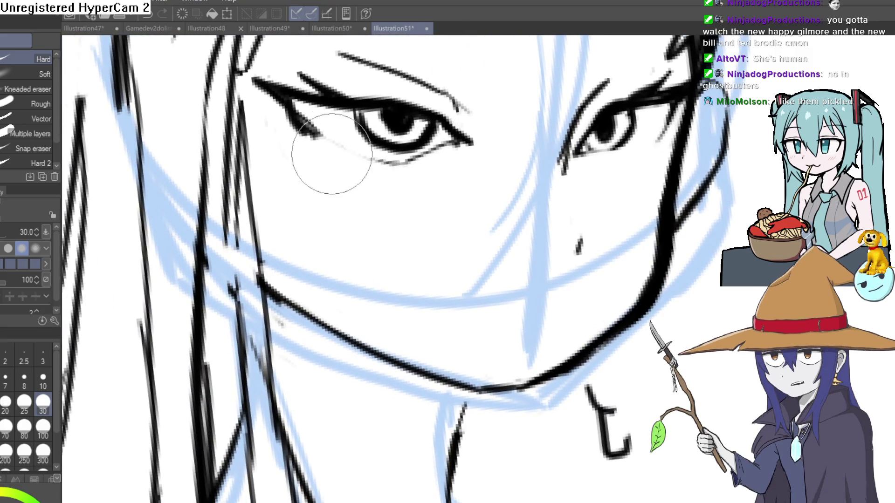
mouse_move(391, 194)
left_mouse_down()
mouse_move(379, 190)
mouse_move(378, 211)
left_mouse_up()
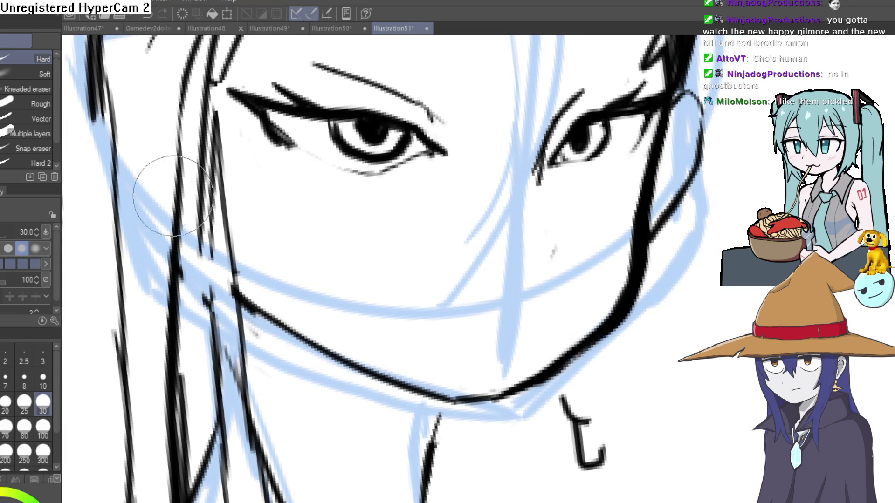
key("p")
left_click_drag(516, 174, 464, 181)
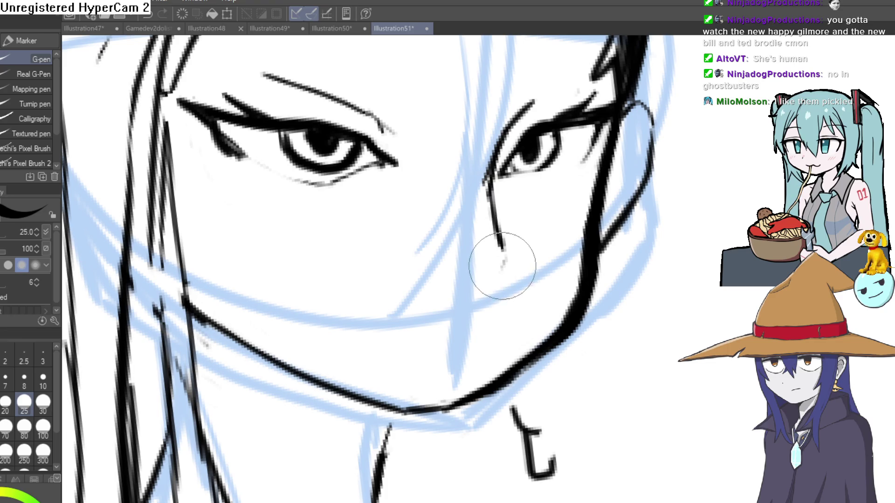
scroll(488, 305, "down", 2)
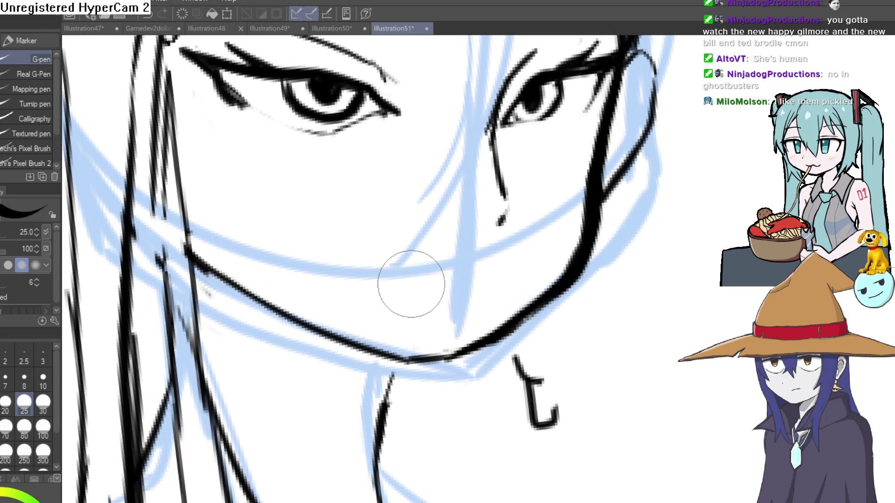
left_click_drag(407, 278, 443, 268)
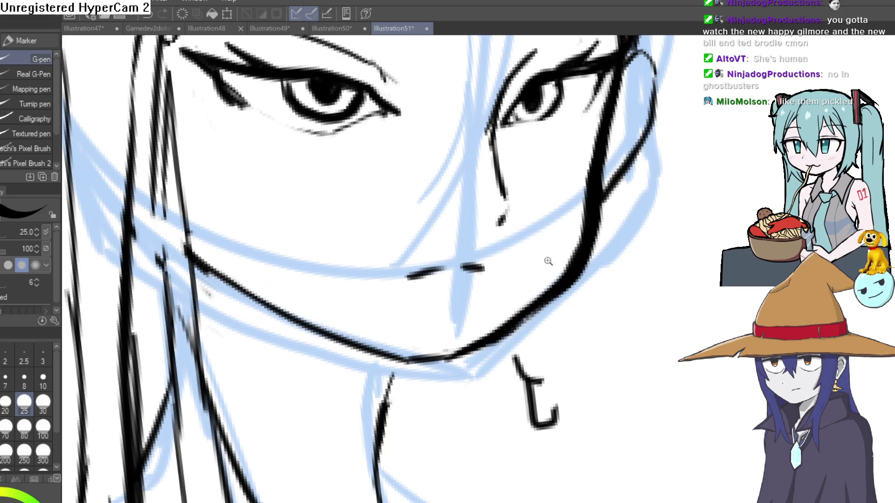
Step: Erase the cheek strokes on the face's right, then ink a new stroke along the jaw
scroll(549, 262, "down", 2)
key("e")
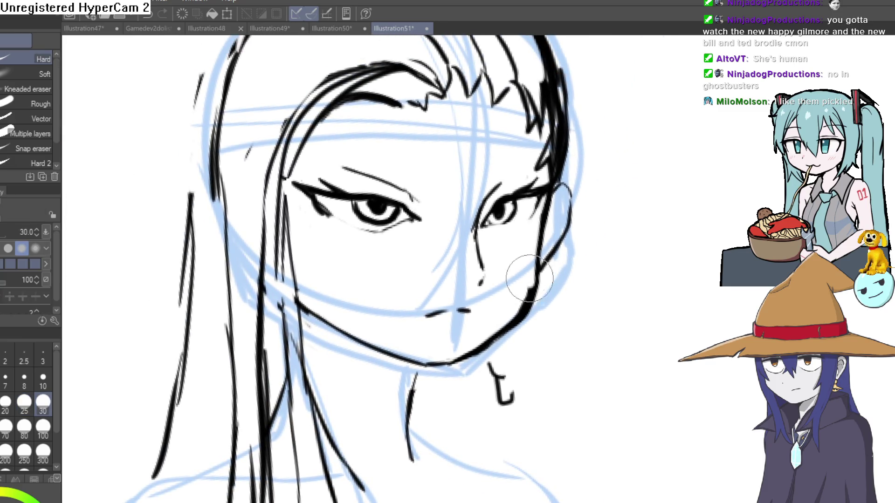
mouse_move(537, 278)
left_mouse_down()
mouse_move(529, 230)
mouse_move(553, 252)
mouse_move(543, 238)
left_mouse_up()
key("p")
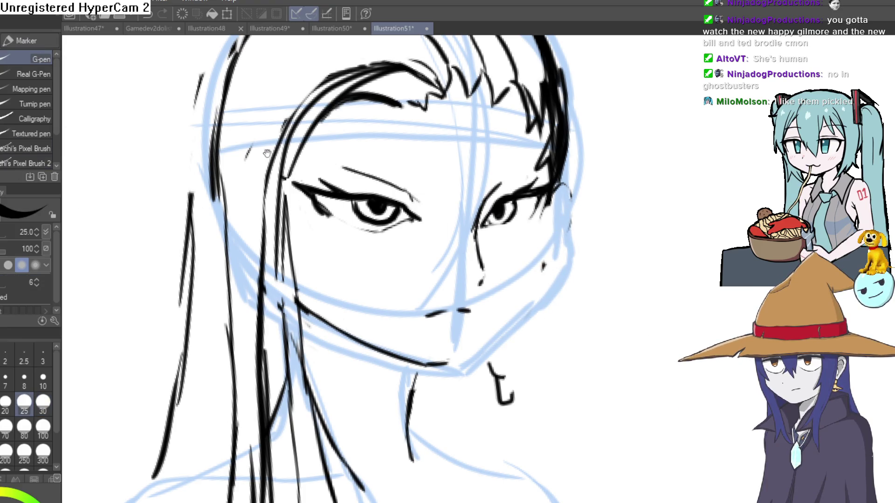
mouse_move(548, 204)
left_mouse_down()
mouse_move(511, 130)
mouse_move(501, 191)
mouse_move(429, 284)
left_mouse_up()
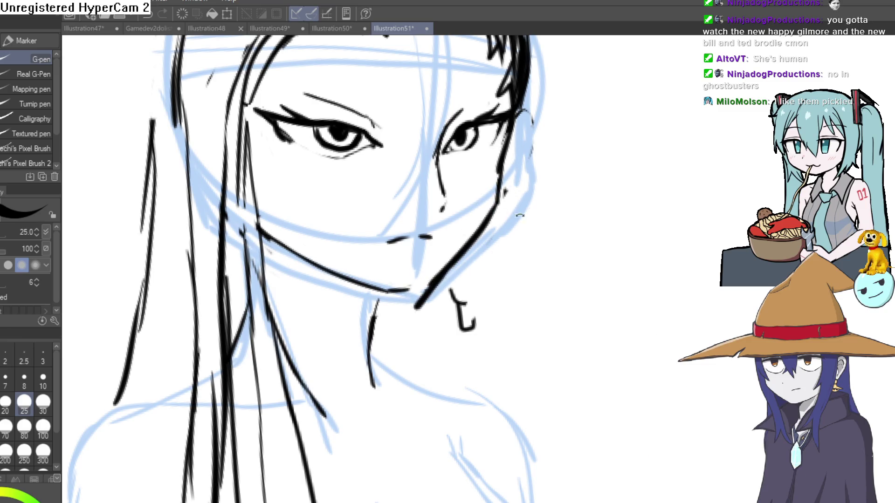
left_click_drag(520, 215, 557, 247)
scroll(449, 211, "up", 3)
left_click_drag(449, 296, 437, 213)
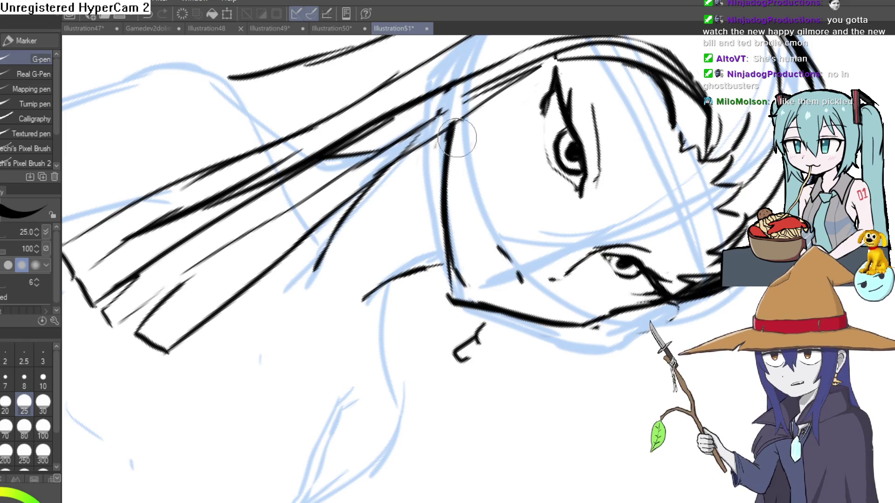
Step: Redraw the jaw line darker, extend it downward and thicken its strokes
key("e")
key("ctrl+0")
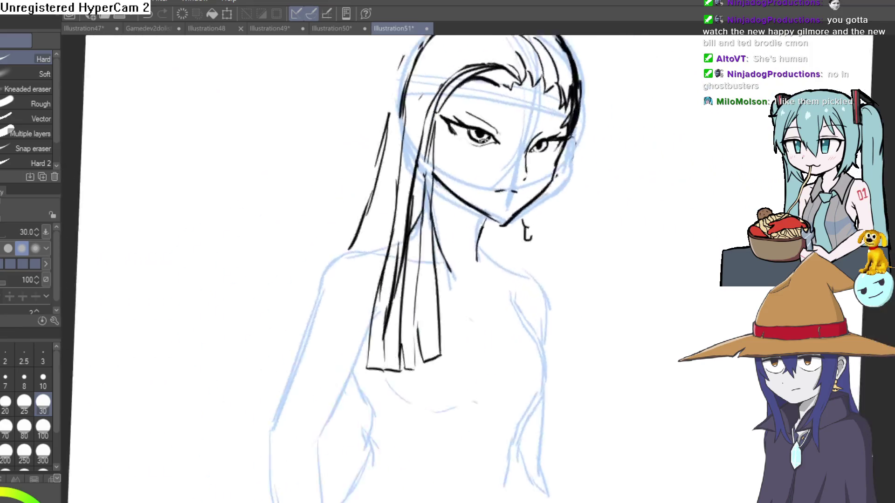
scroll(532, 178, "up", 5)
key("p")
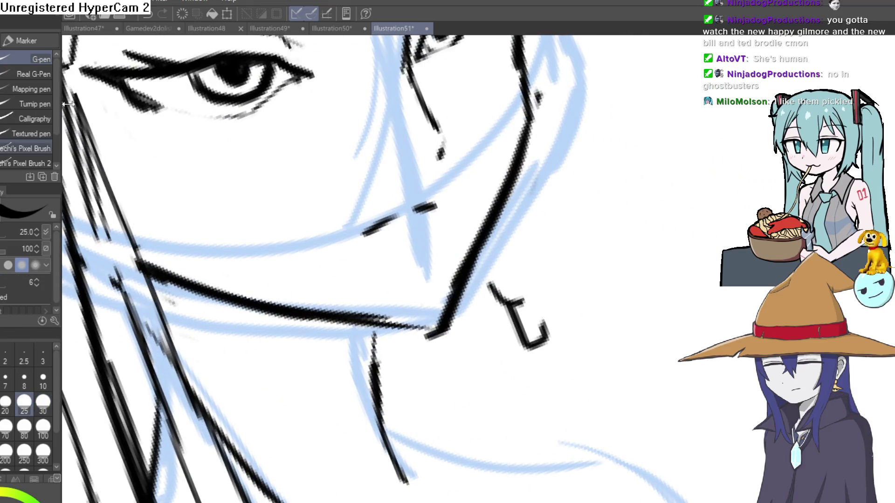
scroll(525, 124, "up", 3)
mouse_move(525, 124)
left_mouse_down()
mouse_move(484, 204)
mouse_move(449, 318)
mouse_move(429, 320)
mouse_move(377, 443)
left_mouse_up()
mouse_move(583, 344)
left_mouse_down()
mouse_move(389, 306)
mouse_move(384, 332)
left_mouse_up()
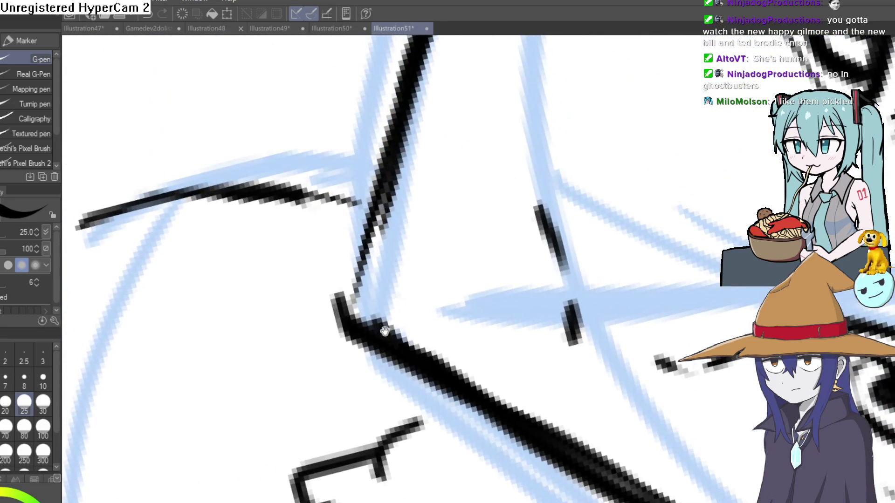
left_click_drag(391, 226, 380, 380)
mouse_move(383, 455)
left_mouse_down()
mouse_move(370, 419)
mouse_move(394, 275)
left_mouse_up()
mouse_move(421, 230)
left_mouse_down()
mouse_move(340, 423)
mouse_move(457, 110)
left_mouse_up()
Step: Rotate and zoom around the jaw to inspect the crossing lines with the eraser ready
key("e")
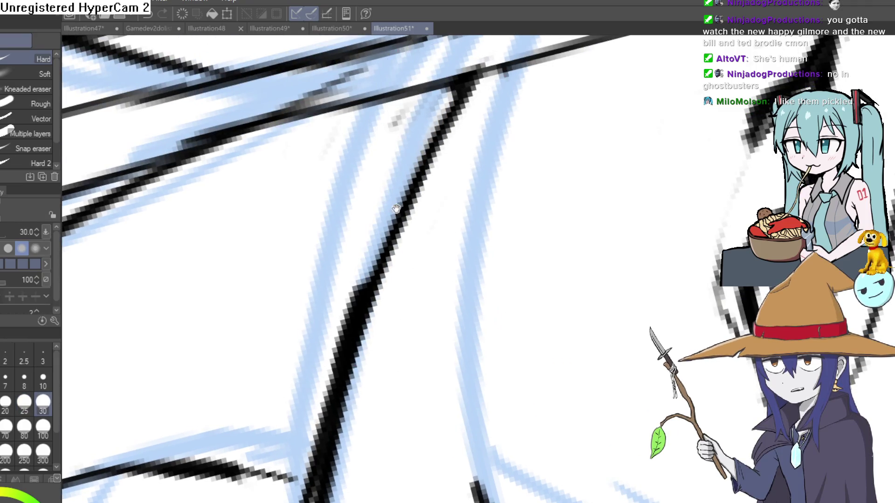
left_click_drag(396, 209, 399, 111)
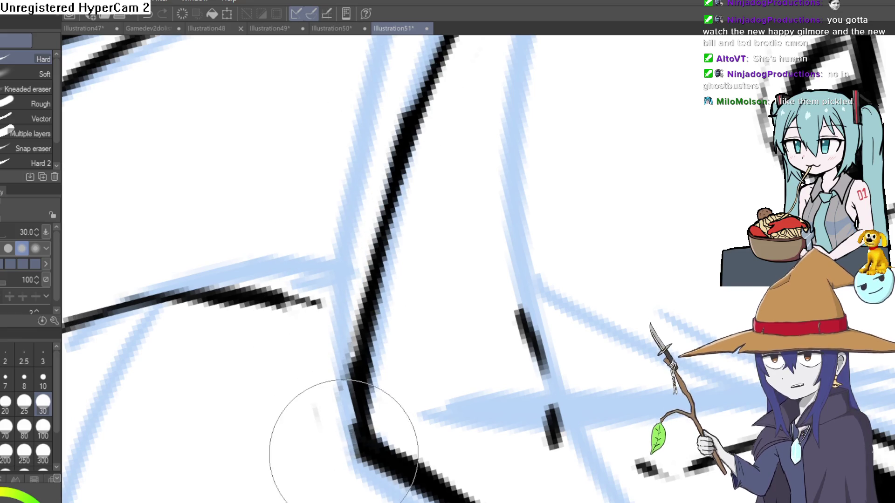
scroll(503, 139, "down", 5)
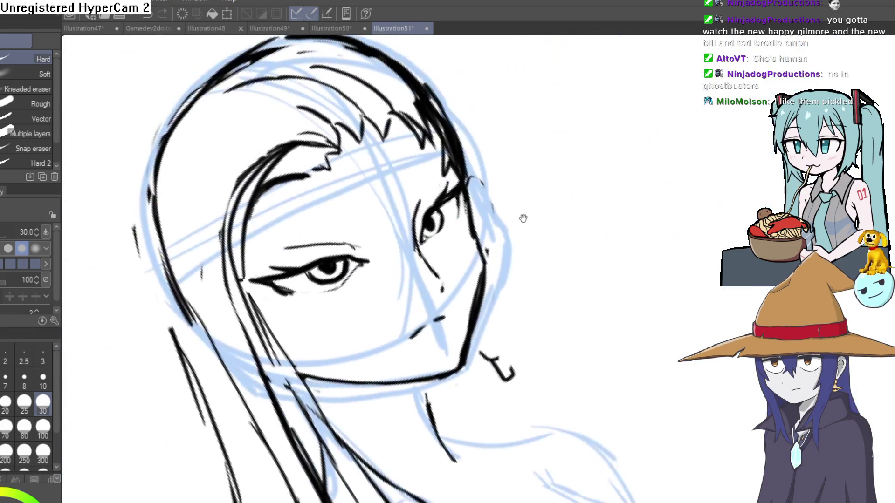
mouse_move(523, 219)
left_mouse_down()
mouse_move(628, 208)
mouse_move(570, 238)
mouse_move(567, 153)
mouse_move(127, 192)
left_mouse_up()
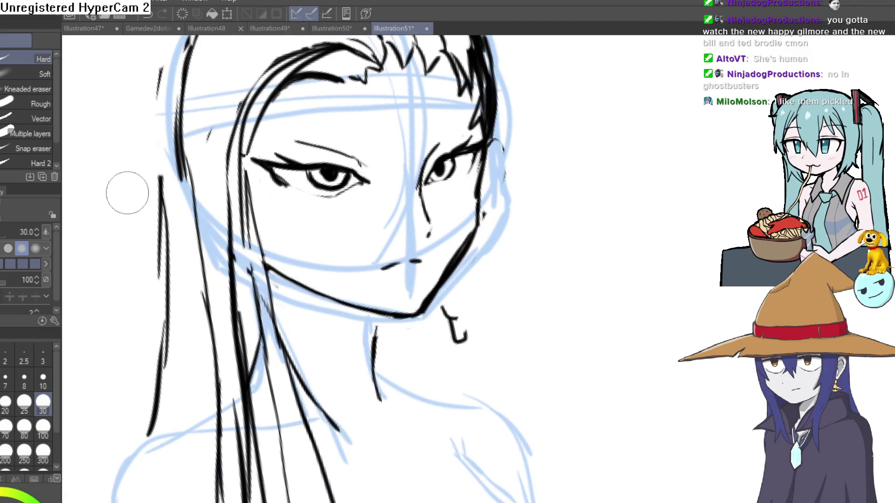
scroll(462, 363, "up", 10)
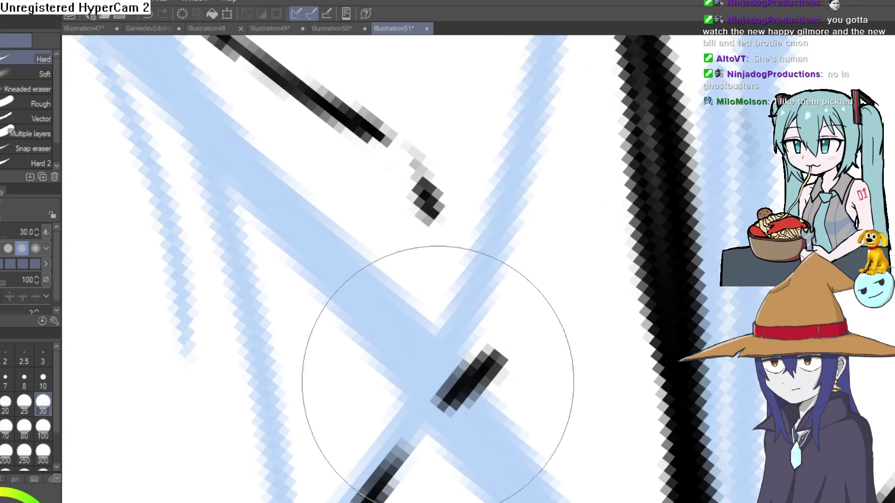
mouse_move(462, 362)
left_mouse_down()
mouse_move(385, 475)
mouse_move(379, 205)
left_mouse_up()
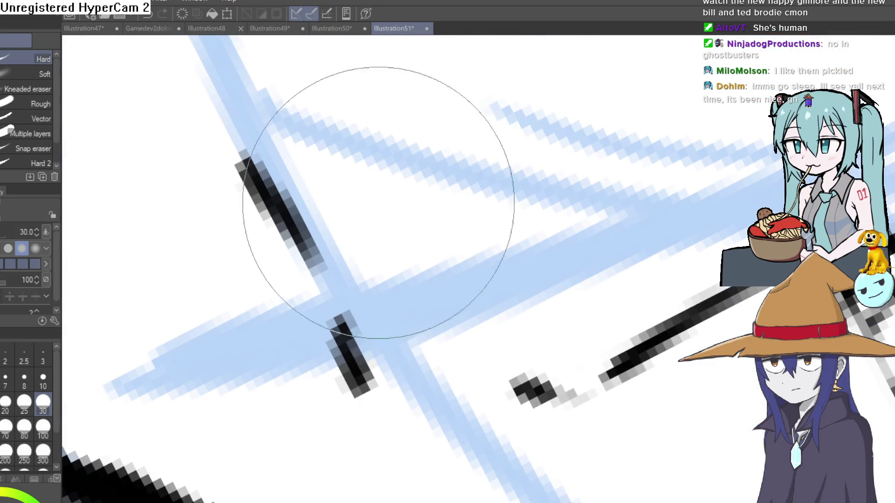
scroll(316, 192, "down", 10)
mouse_move(576, 287)
left_mouse_down()
mouse_move(581, 251)
mouse_move(625, 272)
left_mouse_up()
scroll(626, 272, "down", 10)
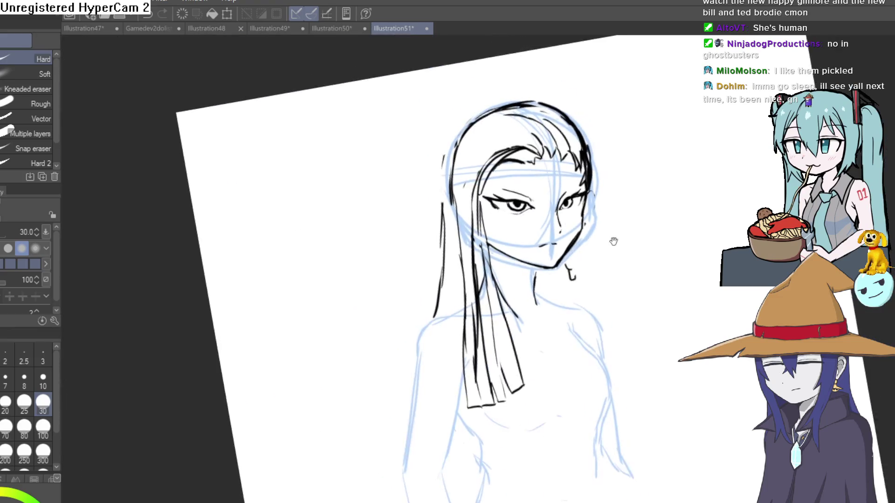
left_click_drag(616, 224, 533, 189)
Step: Reframe the view on the right eye, then on the chin and neck
key("p")
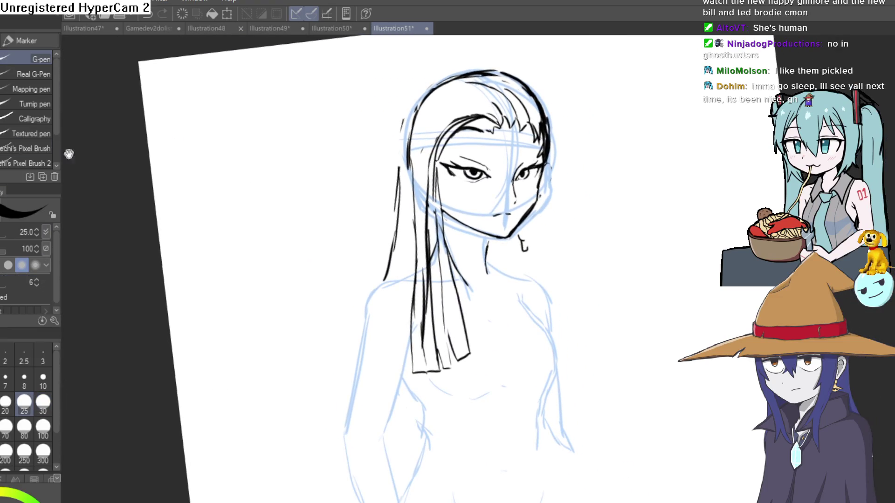
left_click_drag(514, 279, 484, 192)
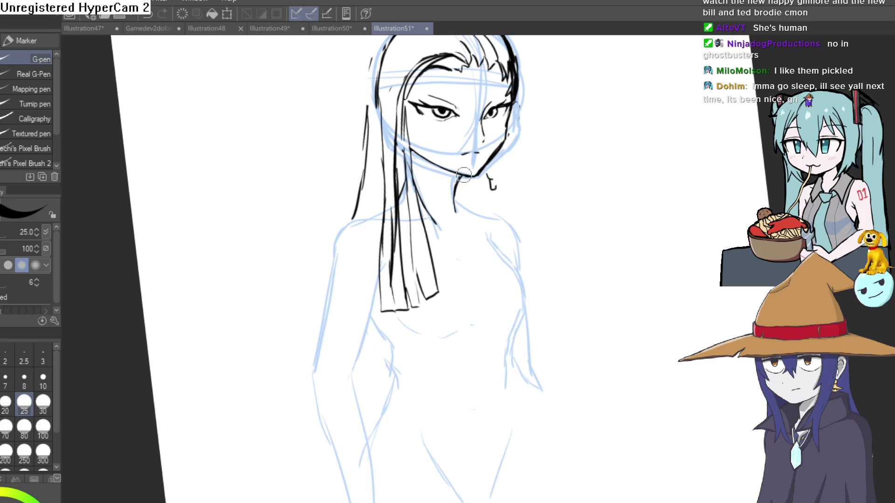
mouse_move(506, 211)
left_mouse_down()
mouse_move(471, 202)
mouse_move(524, 241)
mouse_move(523, 202)
mouse_move(420, 285)
mouse_move(435, 314)
mouse_move(451, 312)
mouse_move(552, 160)
left_mouse_up()
scroll(416, 291, "up", 5)
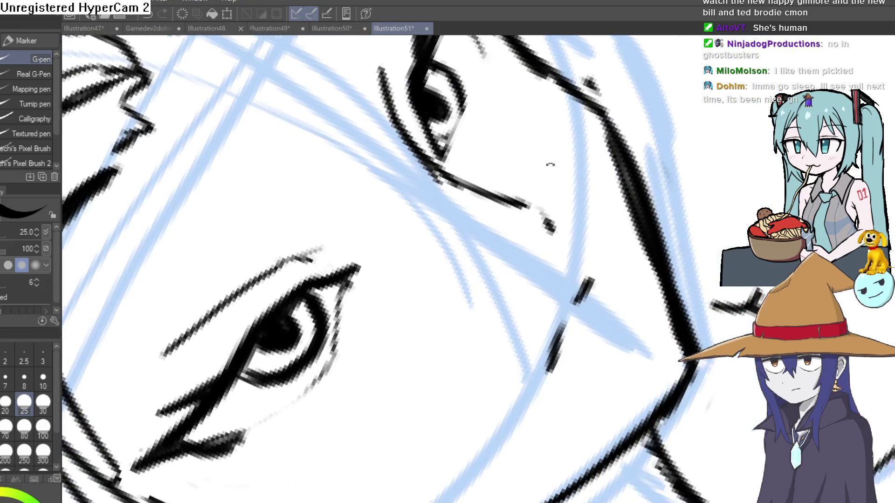
scroll(587, 252, "up", 3)
left_click_drag(586, 252, 536, 315)
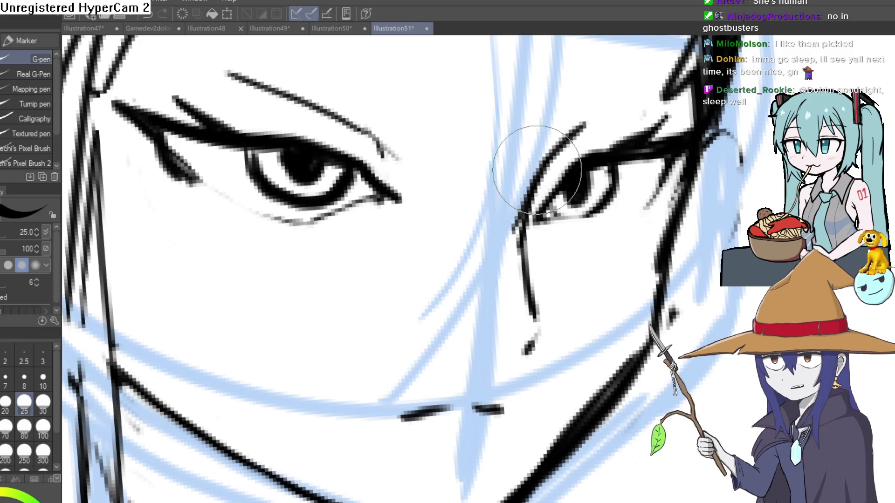
scroll(555, 193, "down", 5)
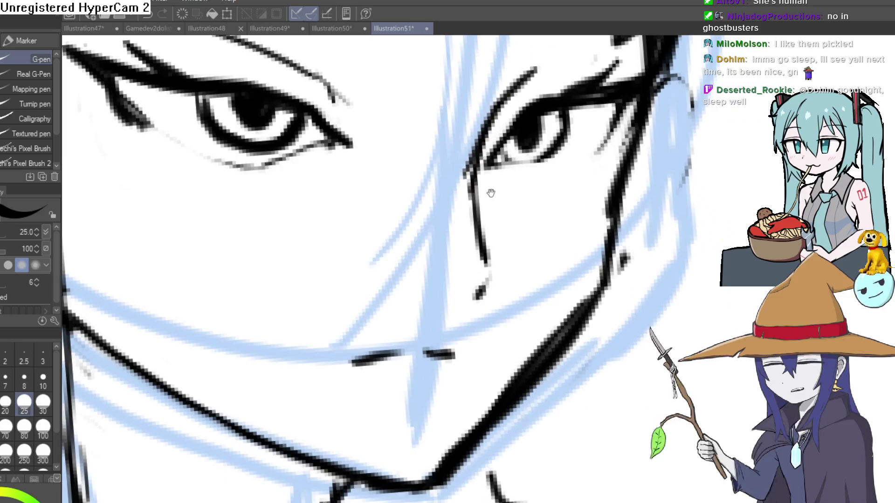
left_click_drag(482, 211, 491, 151)
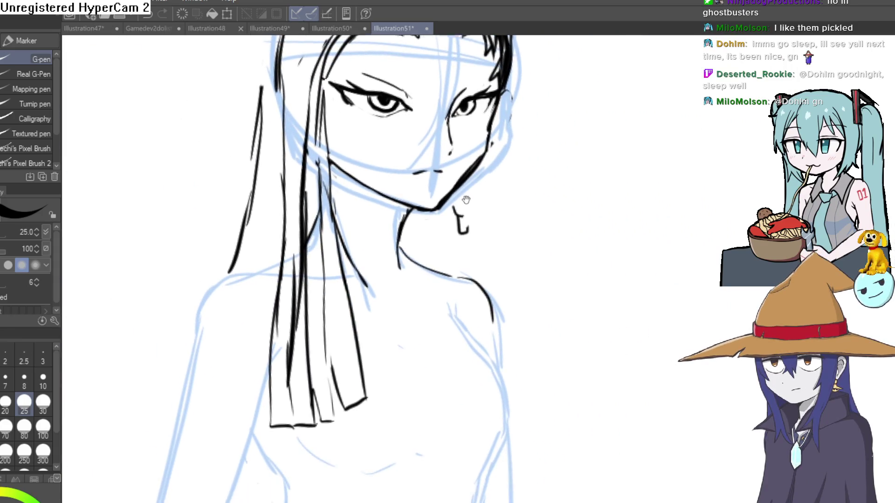
scroll(439, 166, "up", 3)
scroll(439, 167, "up", 3)
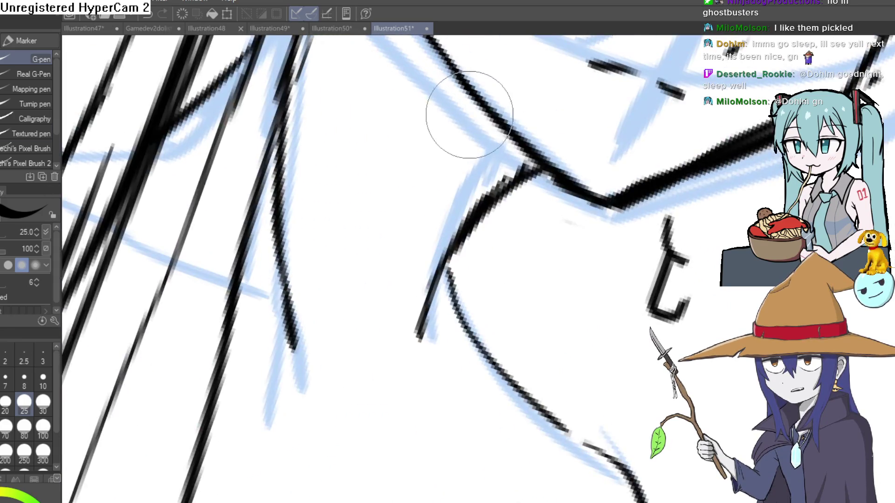
scroll(561, 153, "down", 8)
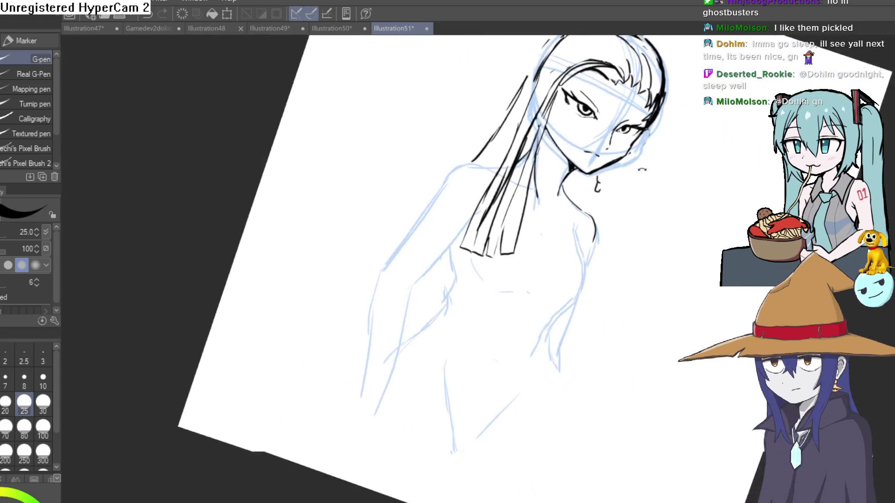
Step: Hide the blue sketch lines, reset the rotation, and extend the eye's lower lid up-right
key("Delete")
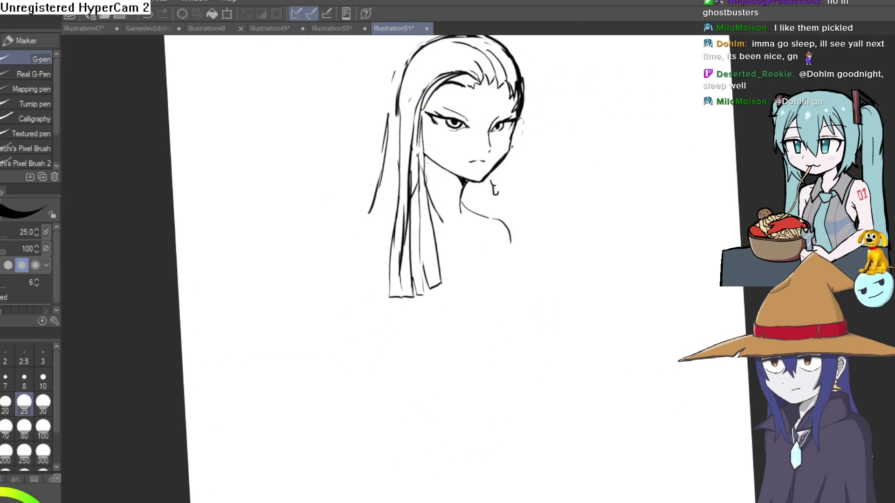
key("ctrl+0")
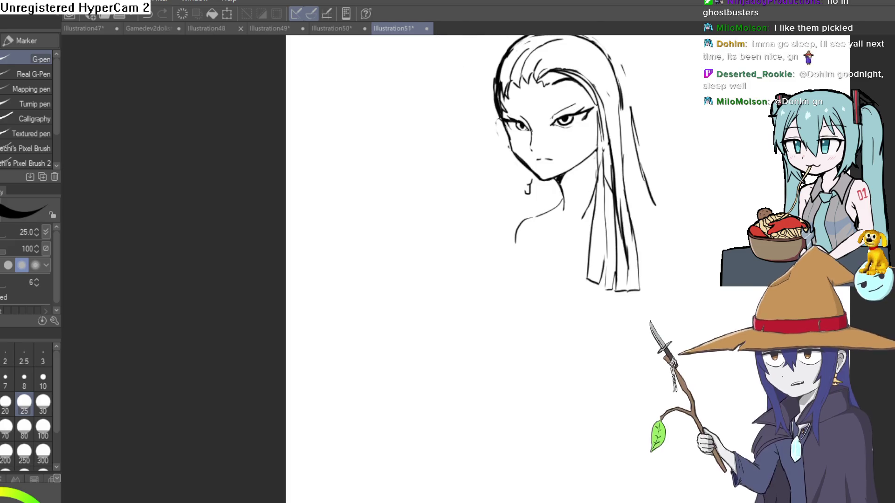
scroll(517, 112, "up", 6)
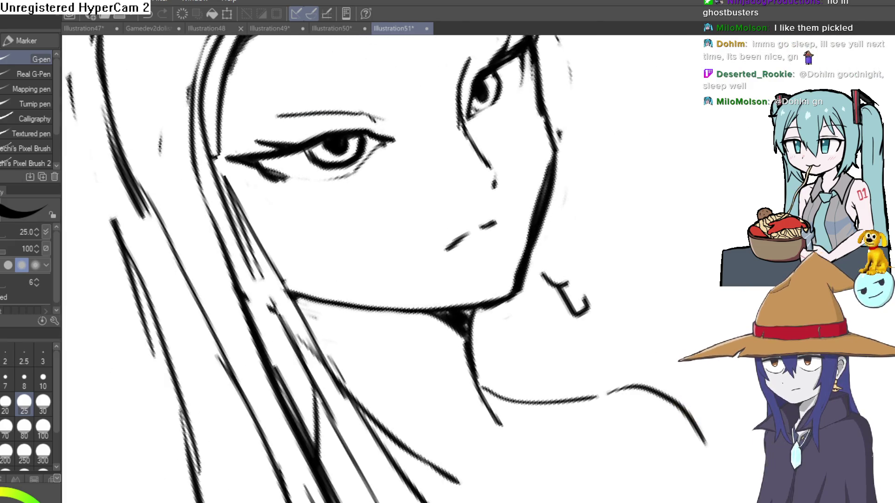
scroll(463, 145, "up", 2)
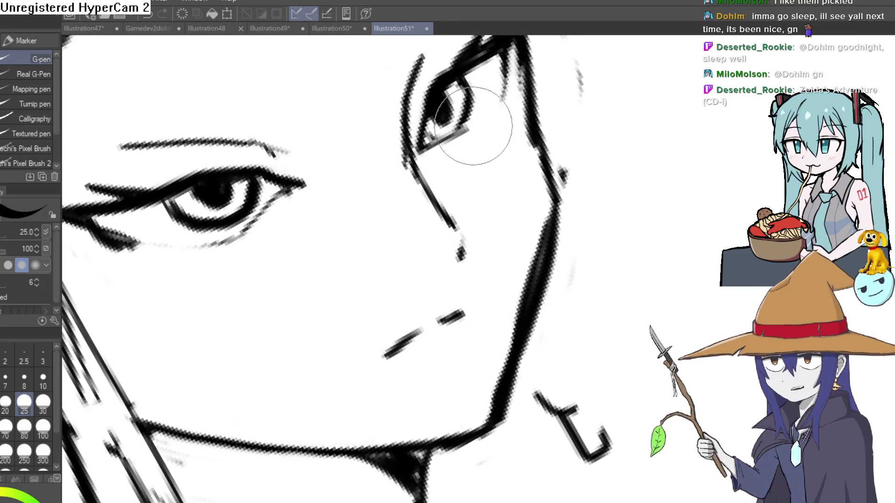
mouse_move(465, 128)
left_mouse_down()
mouse_move(491, 112)
mouse_move(670, 350)
left_mouse_up()
scroll(495, 111, "down", 5)
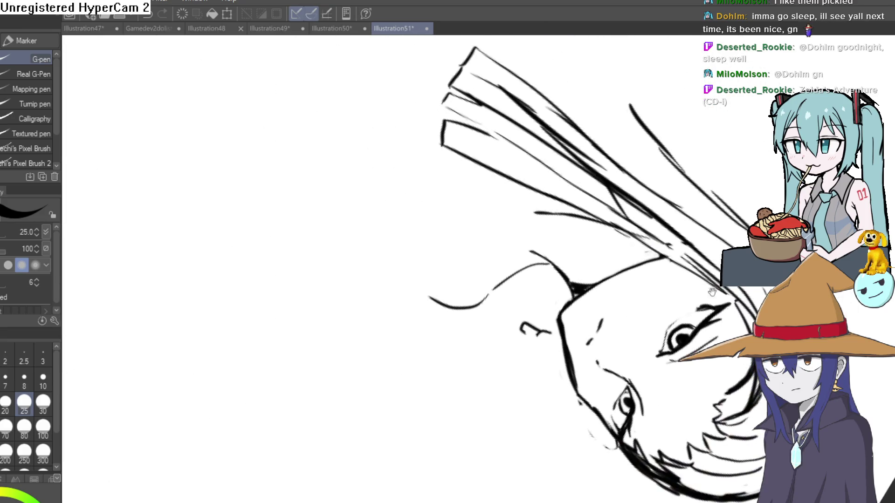
scroll(671, 349, "up", 5)
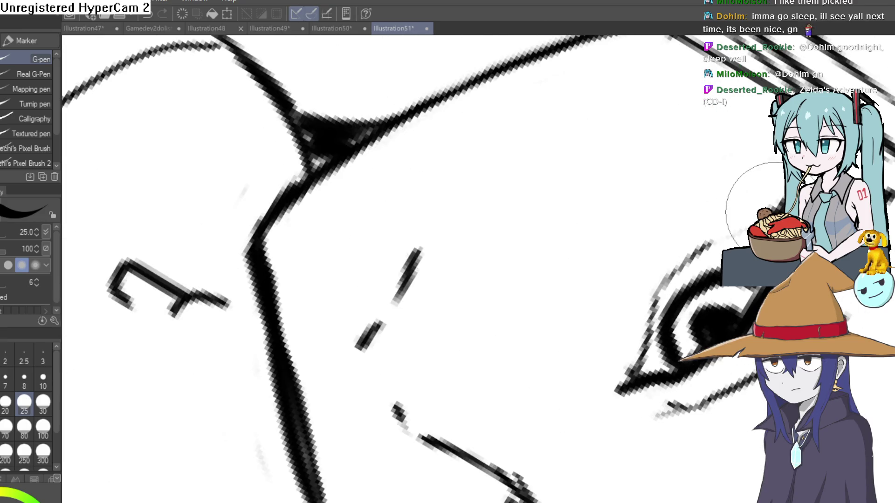
scroll(352, 296, "down", 6)
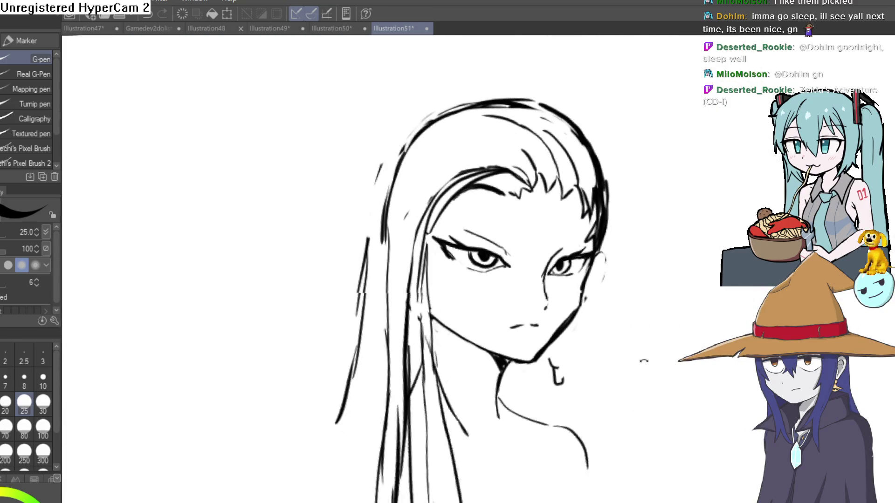
Step: Turn the canvas back upright and frame the eyes and face
mouse_move(601, 336)
left_mouse_down()
mouse_move(565, 221)
mouse_move(532, 233)
mouse_move(618, 275)
mouse_move(589, 193)
left_mouse_up()
scroll(589, 194, "up", 5)
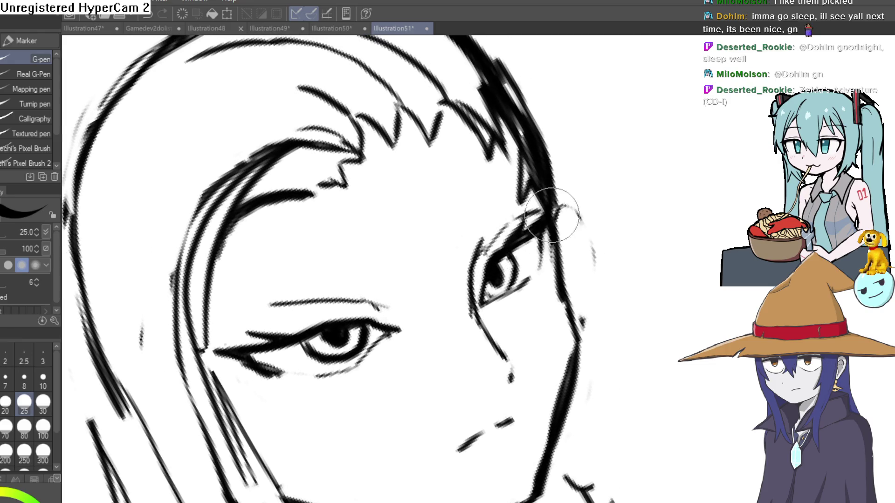
scroll(552, 215, "down", 3)
left_click_drag(552, 215, 467, 216)
scroll(447, 215, "up", 3)
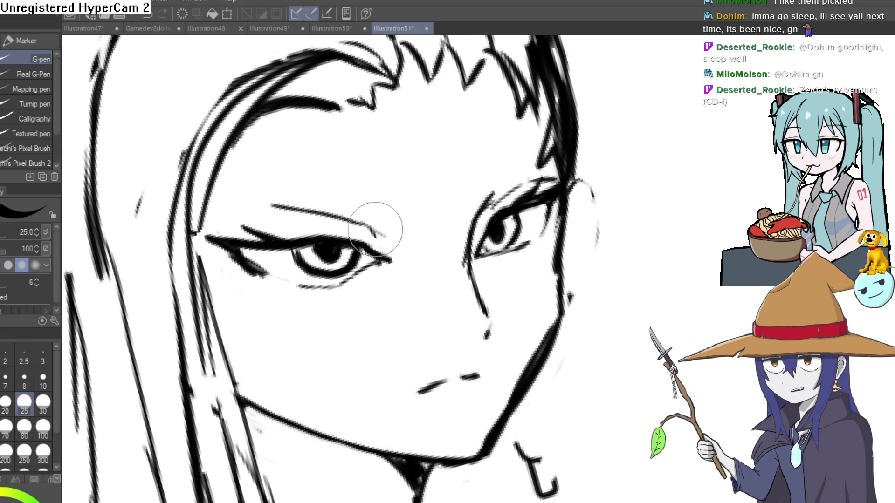
left_click_drag(376, 228, 341, 189)
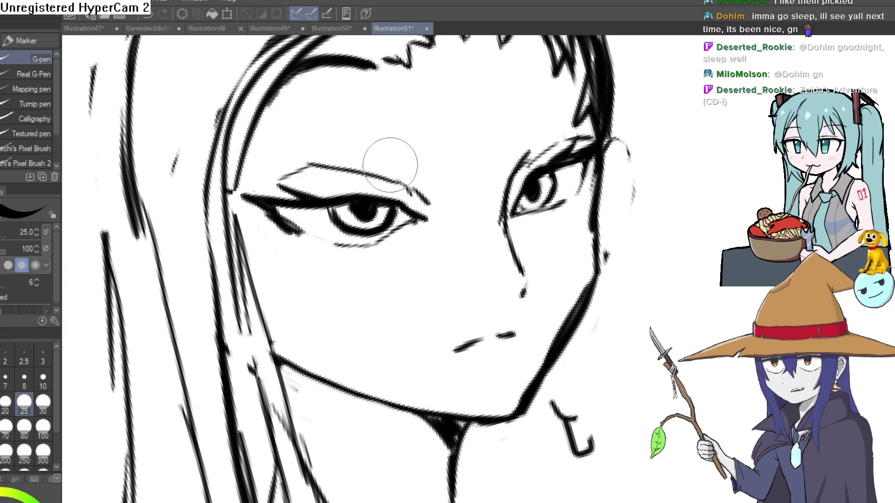
scroll(386, 149, "down", 5)
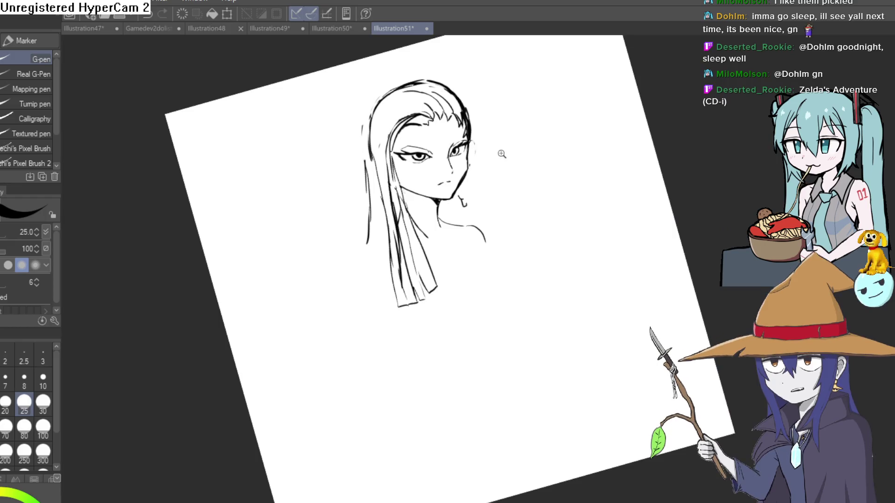
left_click_drag(501, 154, 524, 176)
scroll(432, 203, "up", 3)
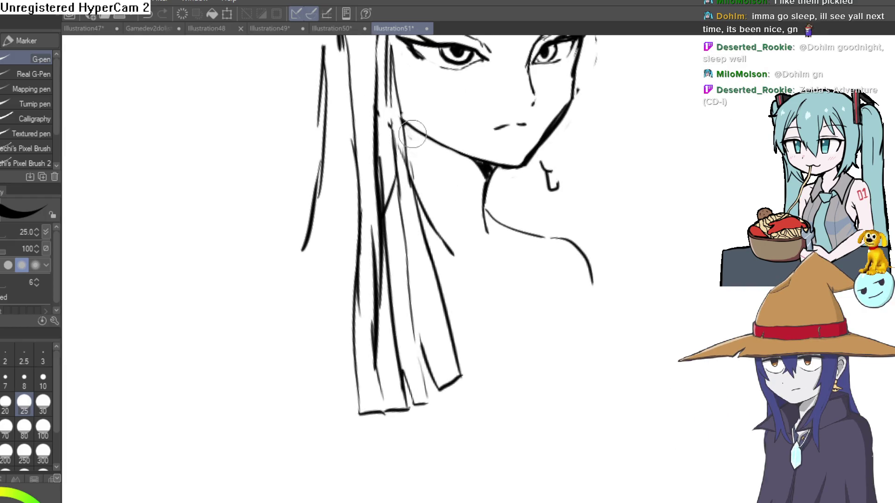
mouse_move(541, 221)
left_mouse_down()
mouse_move(558, 224)
mouse_move(550, 228)
mouse_move(519, 202)
left_mouse_up()
scroll(501, 154, "up", 5)
scroll(494, 164, "down", 5)
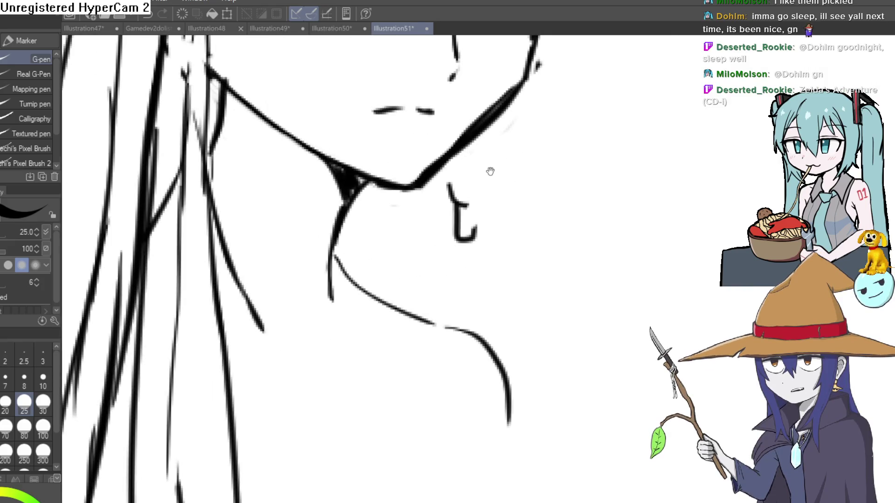
left_click_drag(497, 146, 471, 174)
scroll(515, 145, "up", 5)
left_click_drag(516, 146, 506, 192)
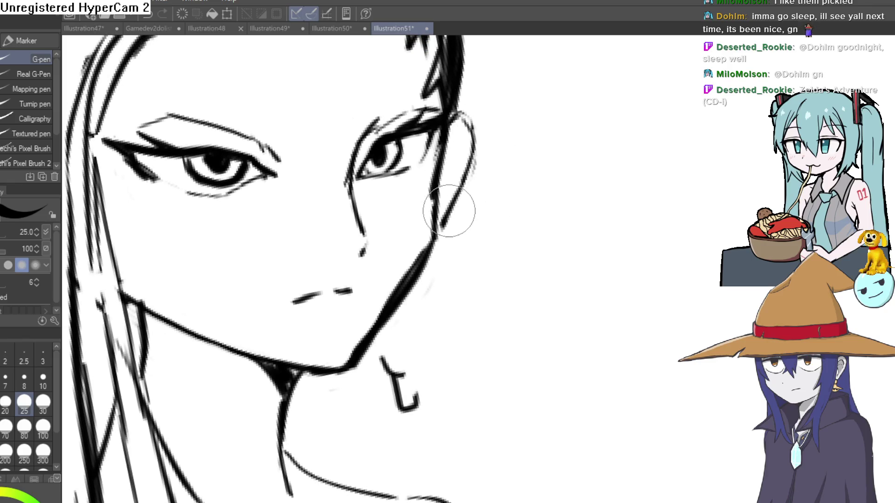
Step: Draw a small earring loop on the earlobe and an inner-ear piercing detail
left_click_drag(444, 196, 456, 206)
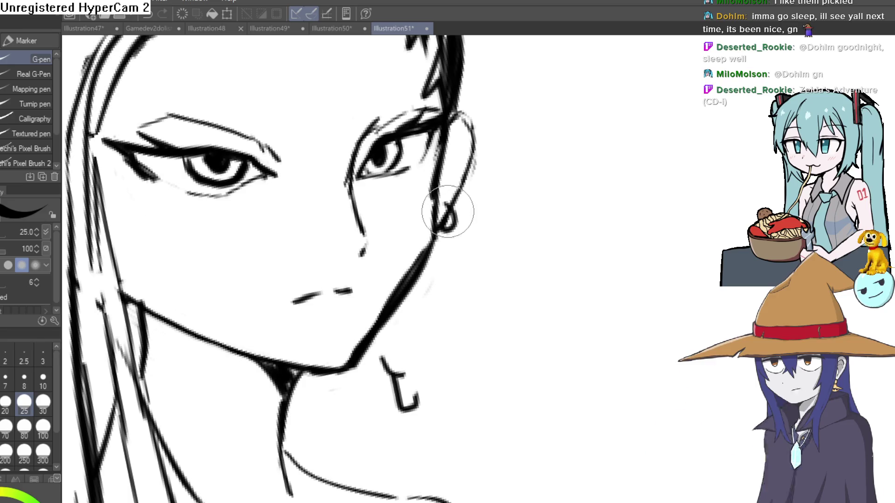
left_click_drag(476, 144, 471, 170)
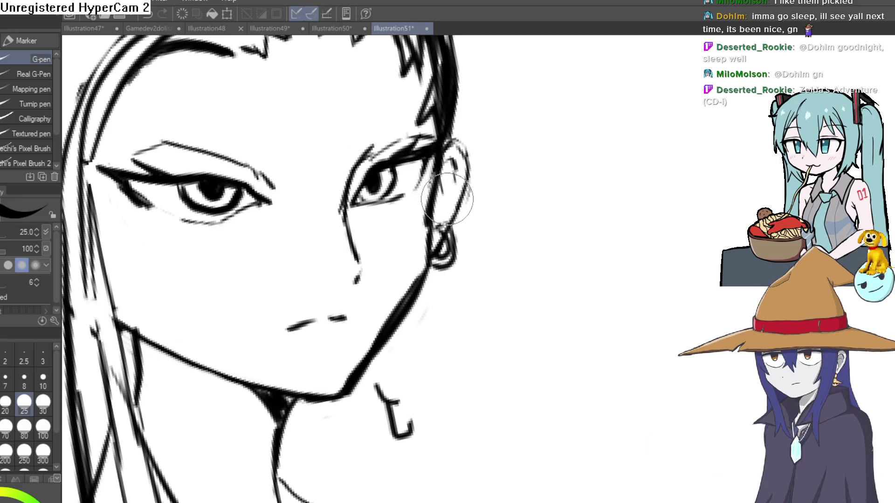
left_click_drag(451, 170, 458, 183)
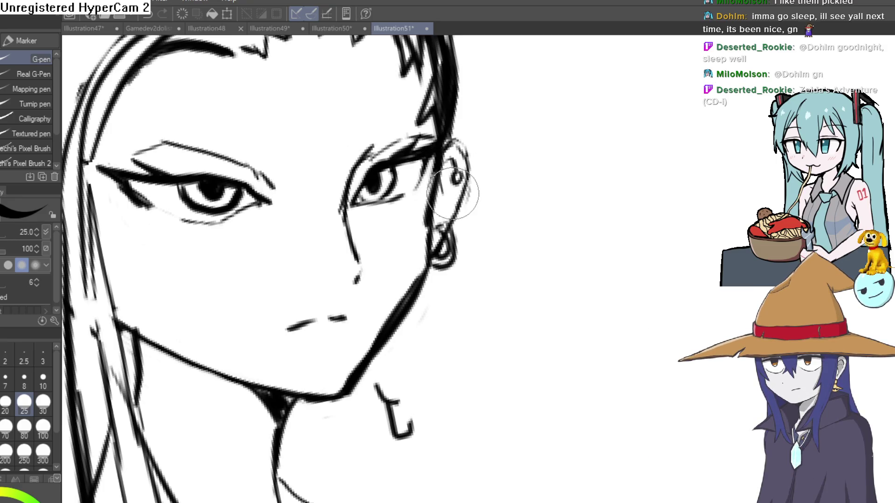
scroll(455, 193, "down", 3)
scroll(467, 220, "up", 2)
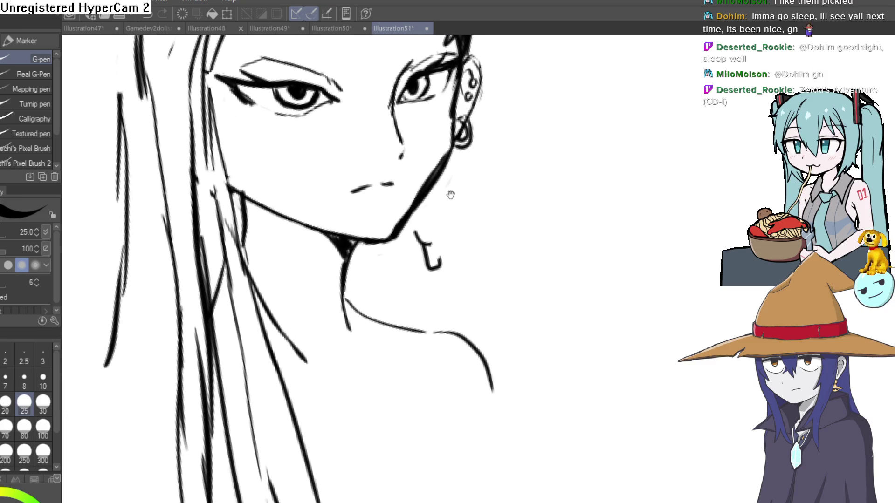
left_click_drag(451, 194, 455, 207)
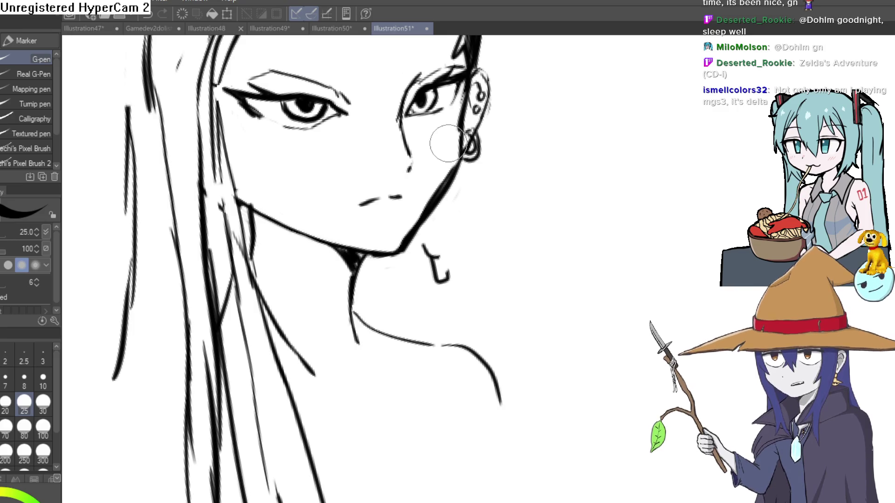
Step: Erase part of the hair strands beside the ear to thin them
left_click_drag(489, 76, 475, 184)
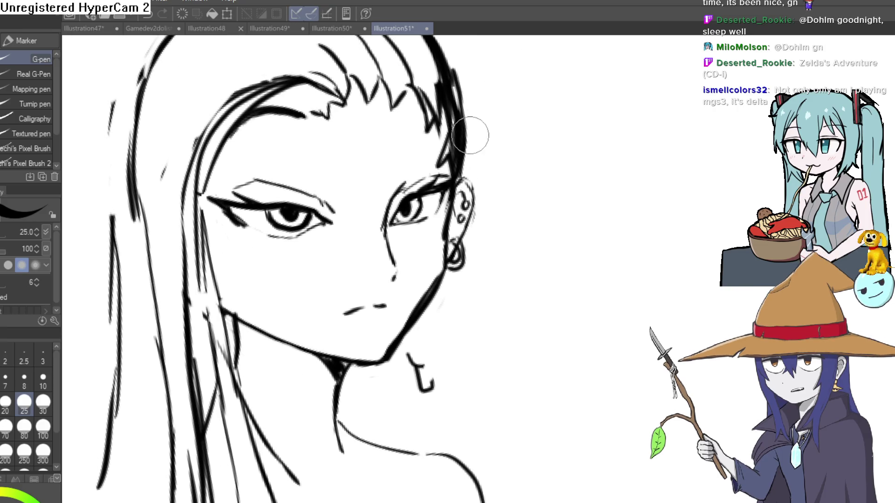
key("e")
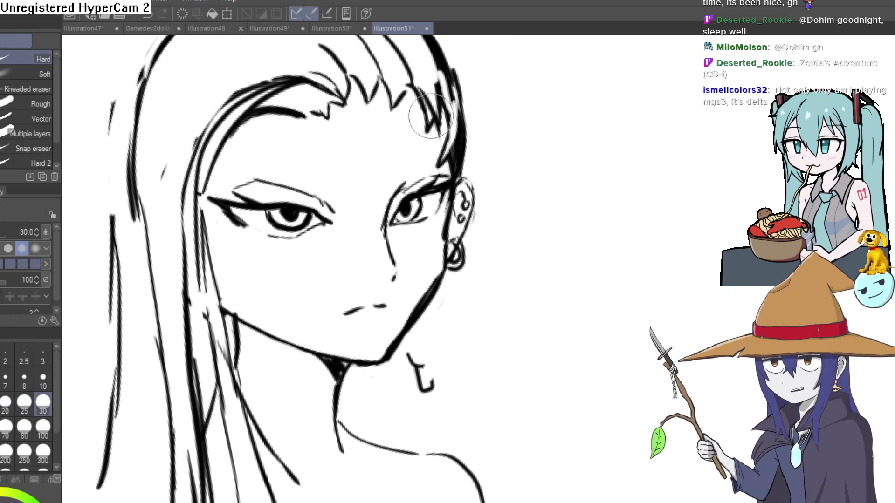
mouse_move(431, 116)
left_mouse_down()
mouse_move(431, 100)
mouse_move(432, 141)
mouse_move(459, 140)
mouse_move(462, 156)
left_mouse_up()
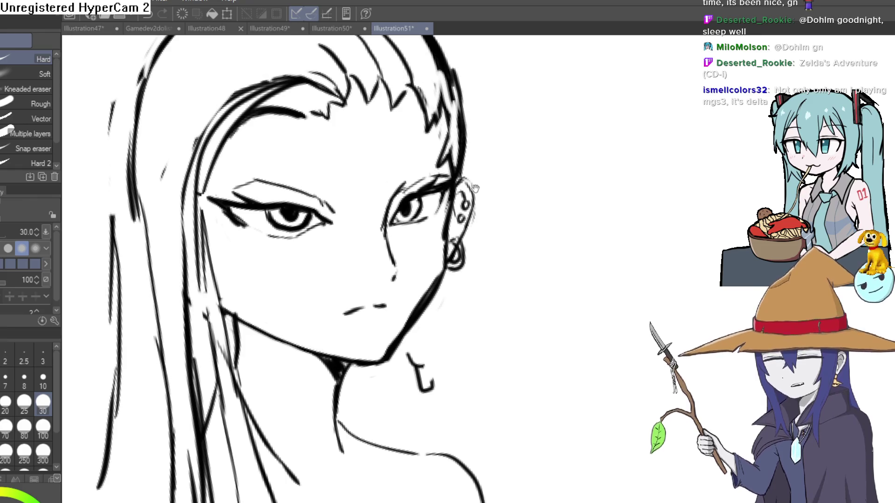
scroll(325, 142, "down", 3)
key("p")
Step: Draw a long hooked earring dangling from the ear toward the shoulder
mouse_move(459, 219)
left_mouse_down()
mouse_move(449, 199)
mouse_move(430, 247)
mouse_move(429, 241)
left_mouse_up()
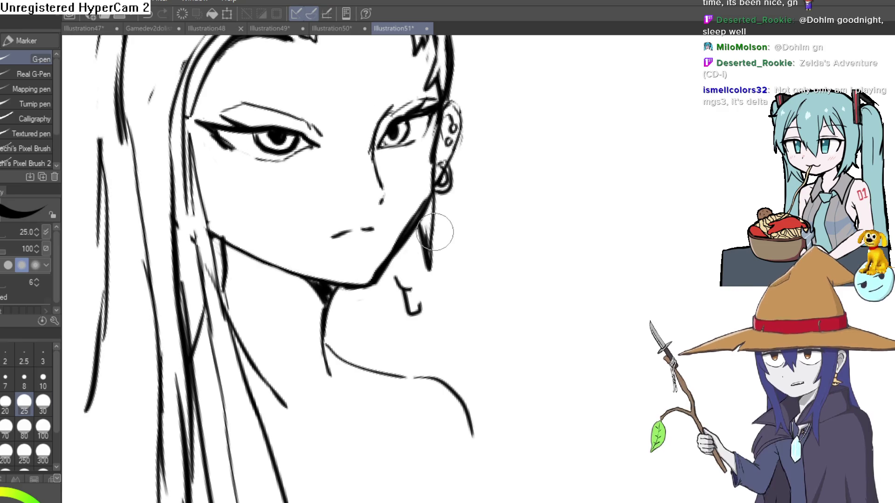
key("e")
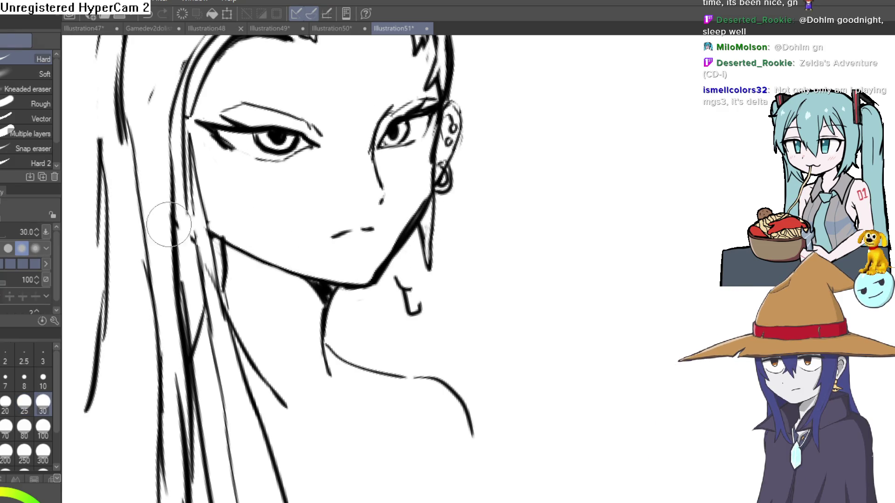
key("p")
left_click_drag(430, 218, 472, 176)
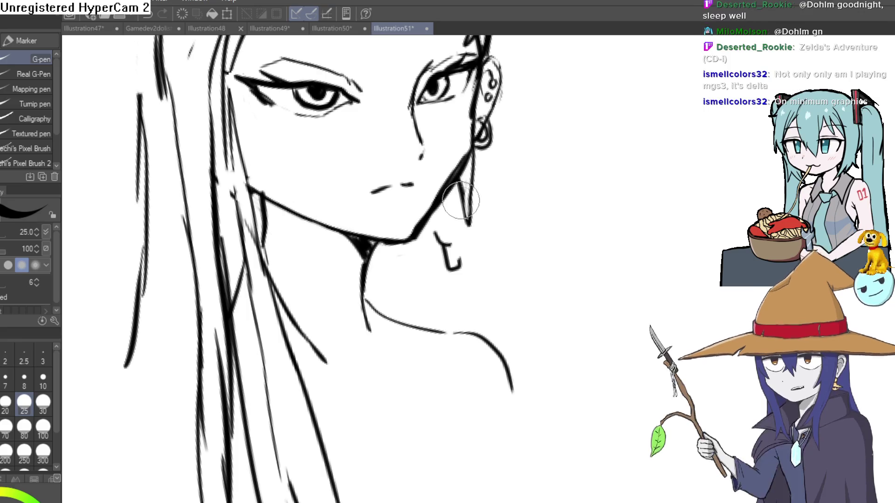
mouse_move(435, 219)
left_mouse_down()
mouse_move(459, 267)
mouse_move(453, 222)
mouse_move(442, 210)
mouse_move(453, 267)
left_mouse_up()
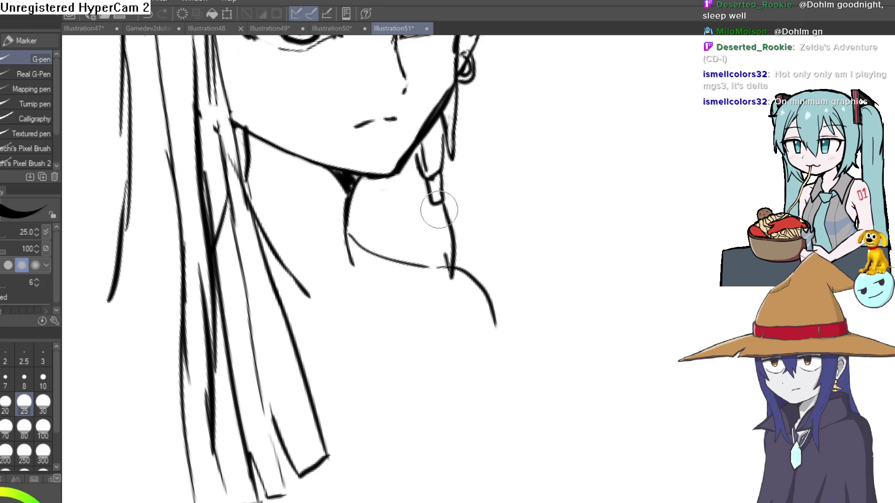
scroll(443, 246, "down", 5)
mouse_move(544, 224)
left_mouse_down()
mouse_move(546, 293)
mouse_move(553, 246)
mouse_move(546, 172)
left_mouse_up()
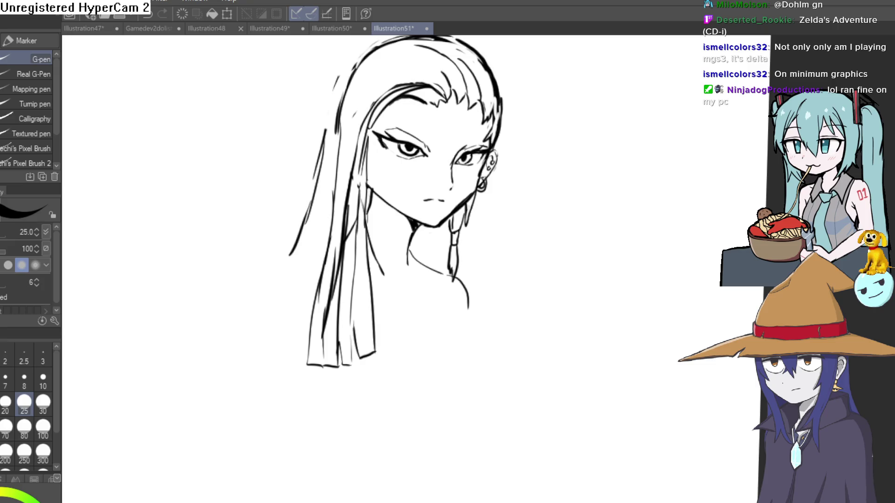
Step: Show the blue sketch layer and ink the collarbone and the neck line up to the jaw
mouse_move(660, 334)
left_mouse_down()
mouse_move(616, 259)
mouse_move(530, 256)
left_mouse_up()
scroll(530, 256, "up", 2)
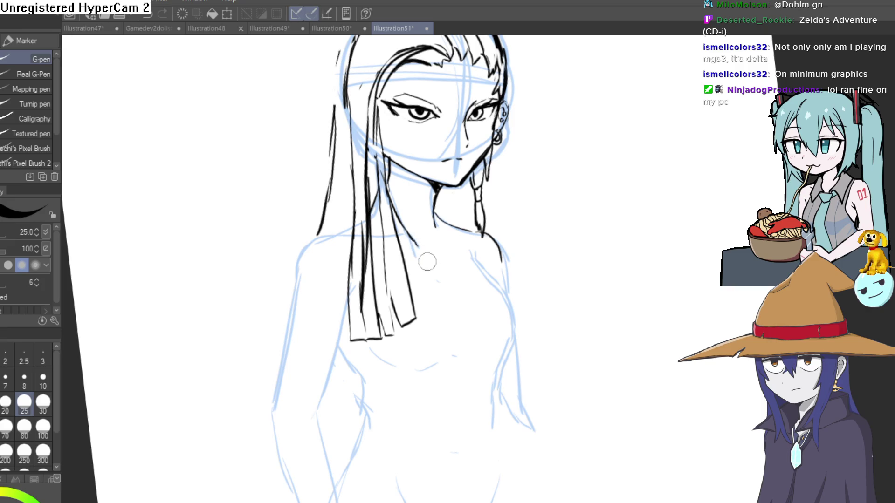
left_click_drag(423, 251, 470, 235)
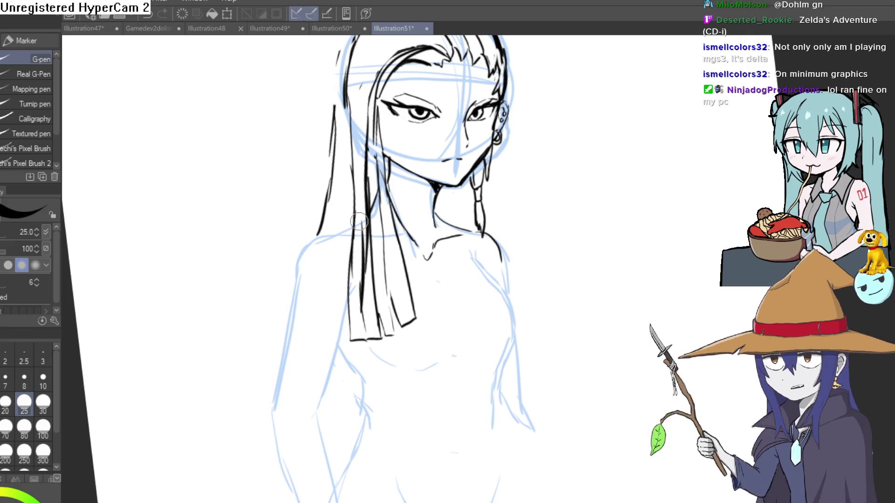
mouse_move(551, 260)
left_mouse_down()
mouse_move(544, 216)
mouse_move(523, 200)
left_mouse_up()
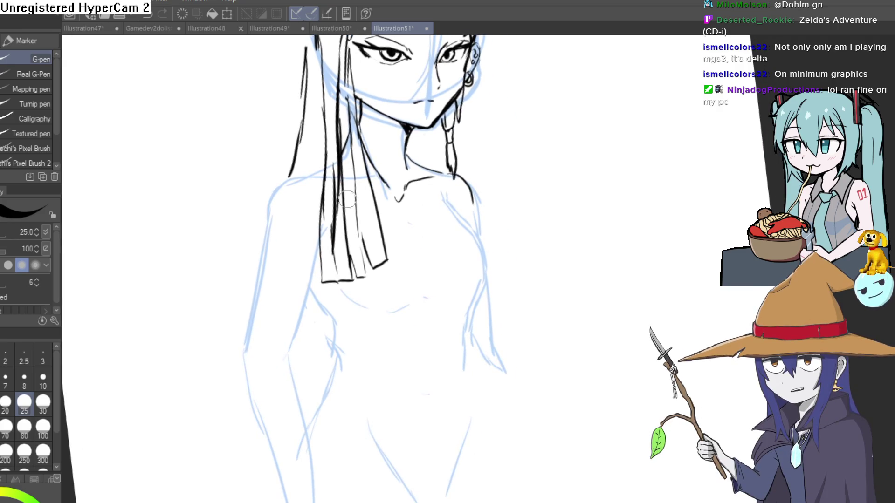
mouse_move(376, 215)
left_mouse_down()
mouse_move(419, 225)
mouse_move(438, 177)
left_mouse_up()
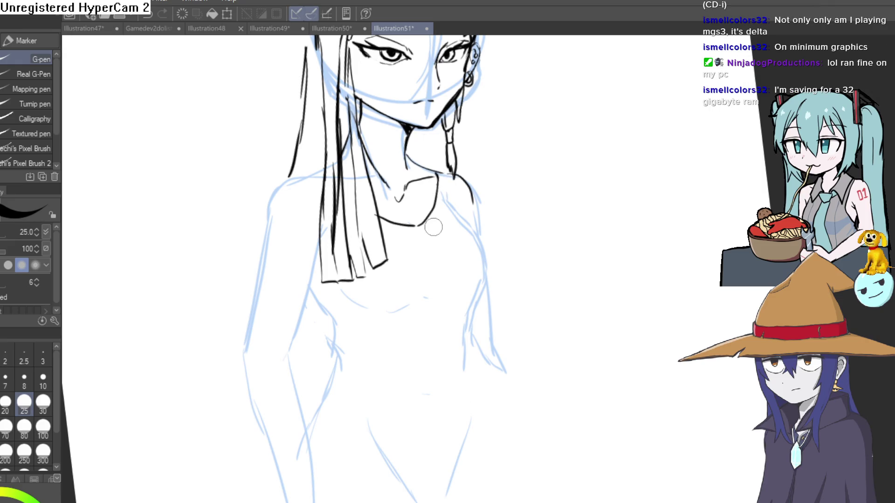
key("ctrl+z")
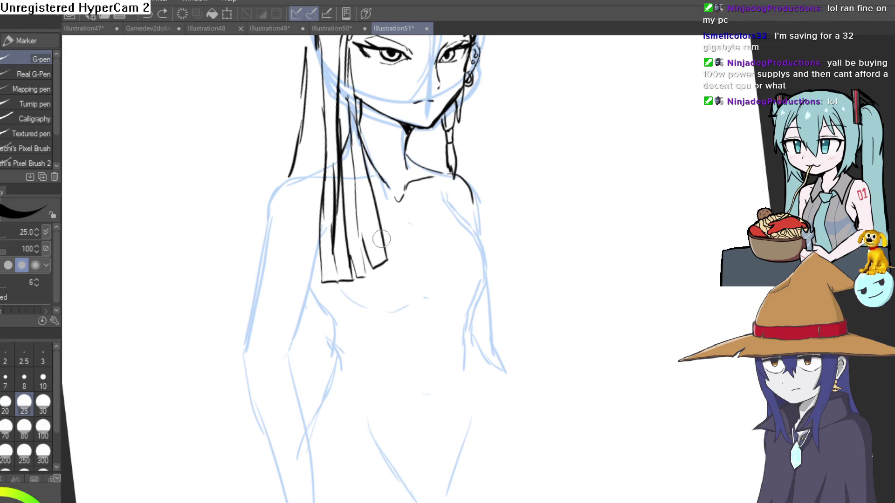
left_click_drag(426, 258, 455, 177)
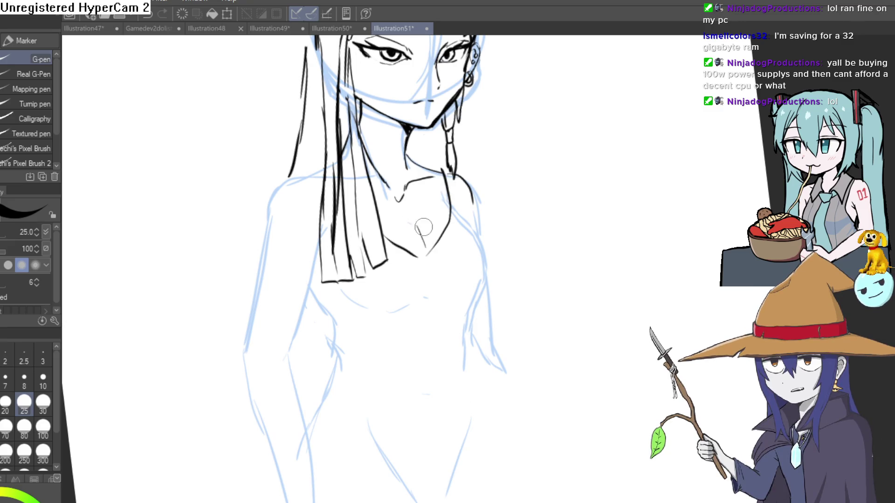
Step: Ink the upper-left shoulder line and the left shoulder where it joins the arm
left_click_drag(423, 227, 409, 188)
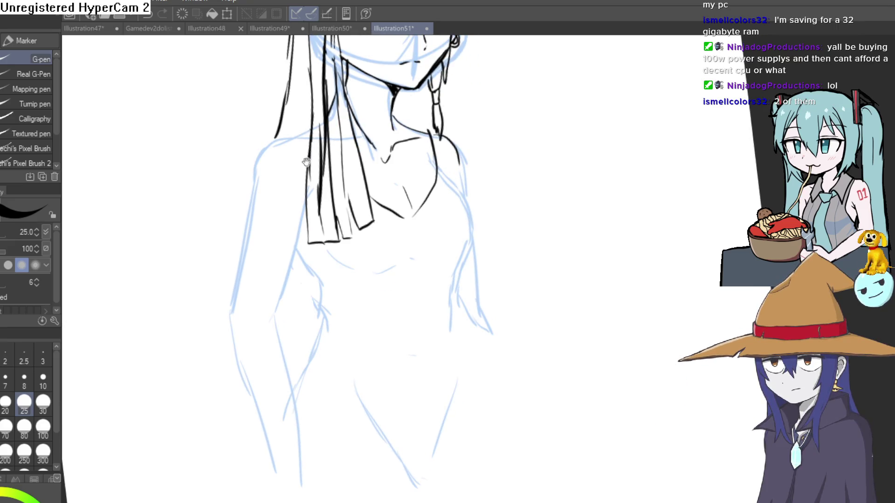
left_click_drag(307, 161, 318, 127)
left_click_drag(329, 93, 270, 123)
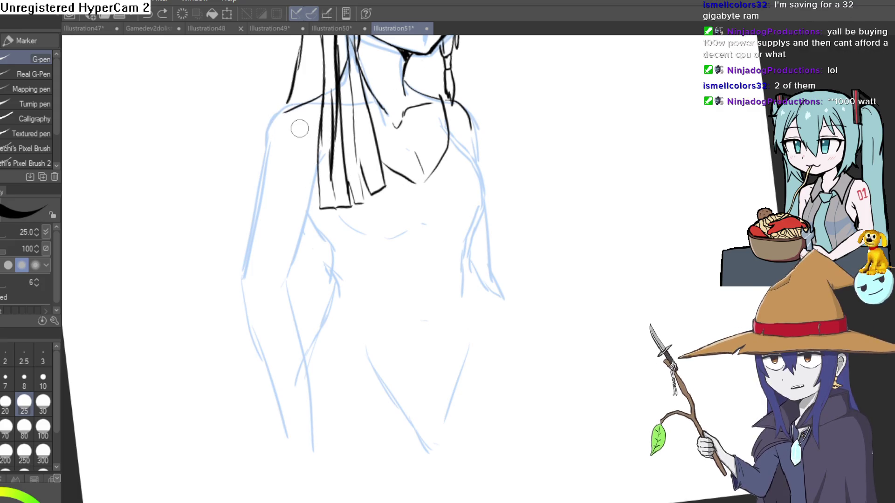
left_click_drag(261, 179, 270, 130)
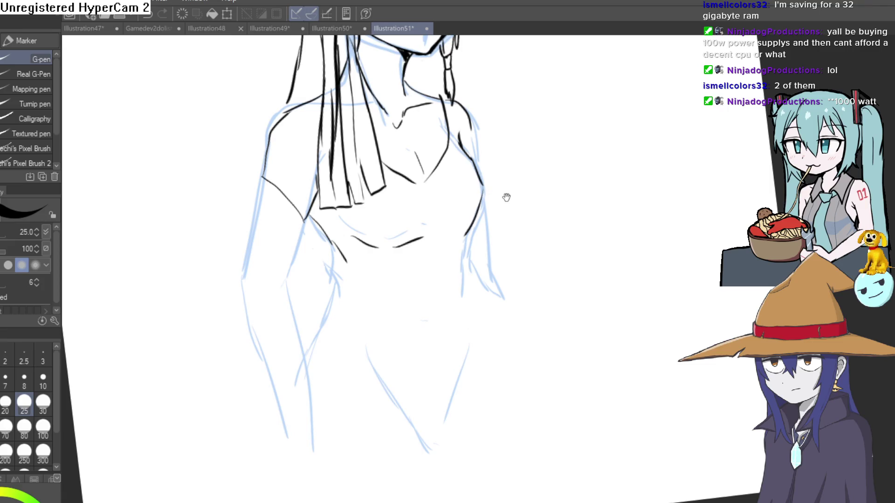
Step: Extend the top's side outlines downward and ink a line along the left arm
left_click_drag(506, 198, 494, 148)
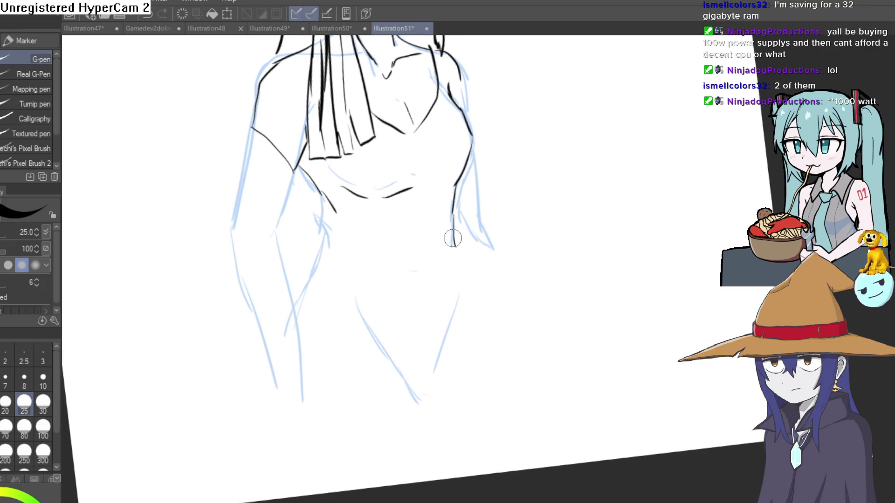
mouse_move(335, 211)
left_mouse_down()
mouse_move(368, 255)
mouse_move(363, 236)
left_mouse_up()
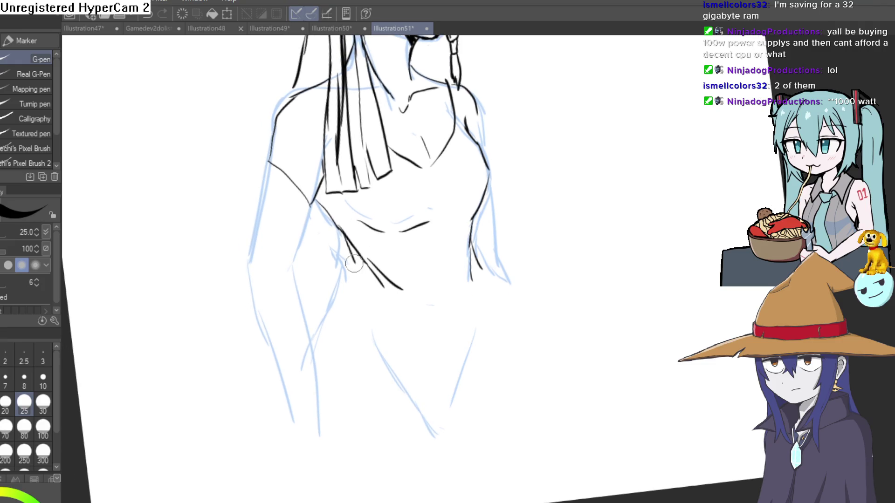
left_click_drag(348, 274, 321, 350)
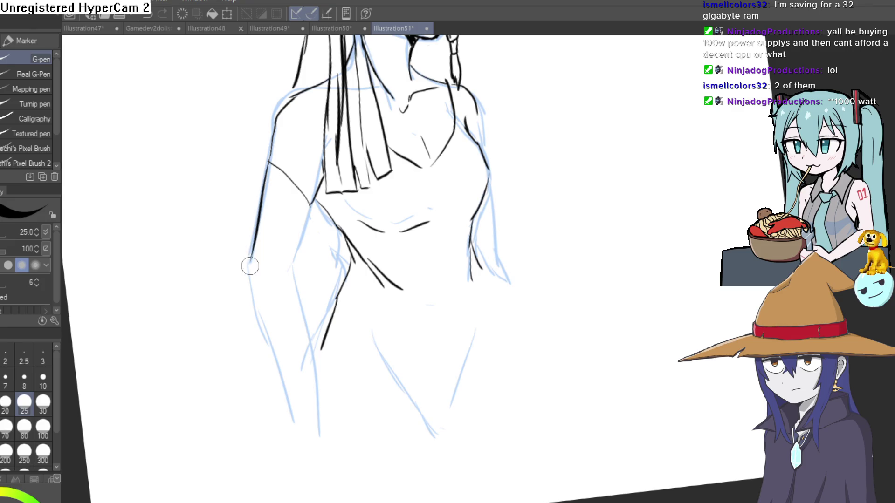
left_click_drag(259, 225, 250, 272)
left_click_drag(308, 200, 303, 382)
Step: Add a short right-shoulder stroke and ink the outline down the right arm
left_click_drag(474, 202, 446, 421)
scroll(564, 222, "down", 4)
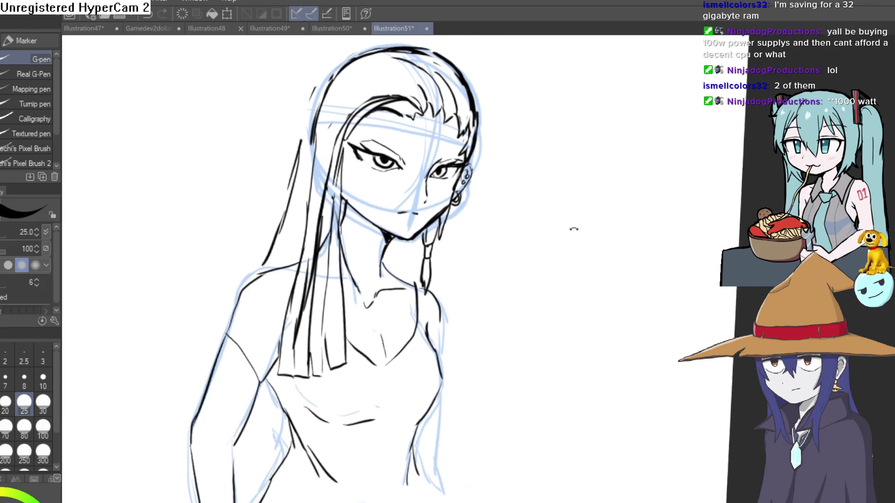
scroll(483, 252, "up", 5)
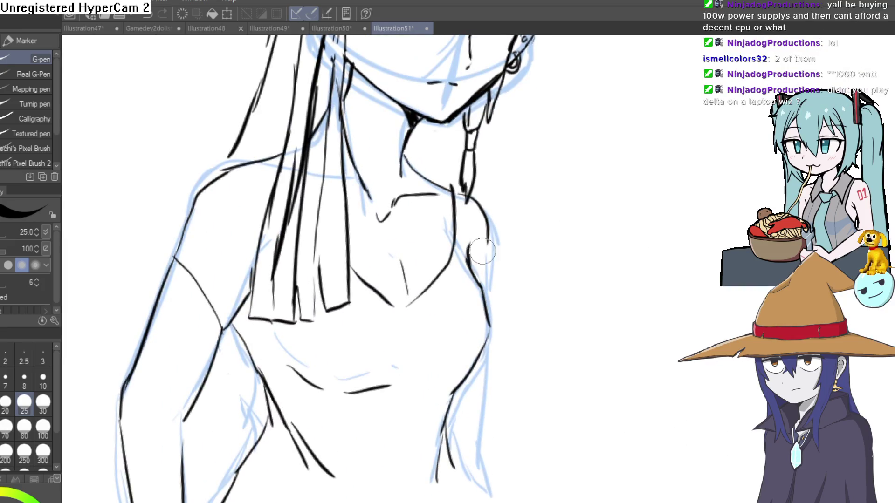
left_click_drag(468, 246, 471, 278)
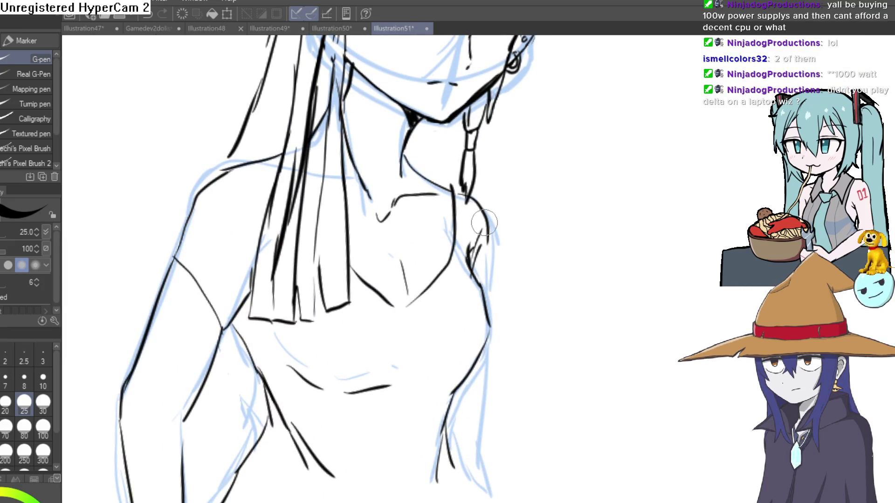
left_click_drag(486, 243, 488, 284)
scroll(508, 187, "down", 5)
left_click_drag(493, 200, 486, 323)
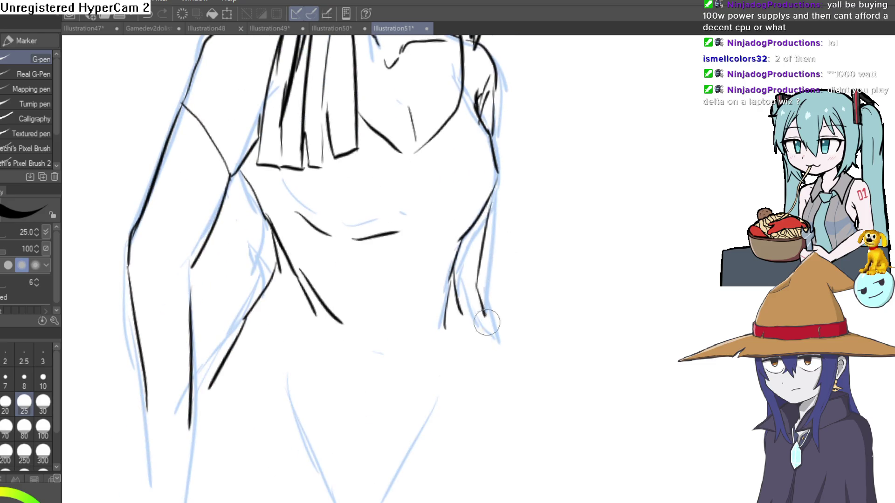
scroll(484, 233, "down", 6)
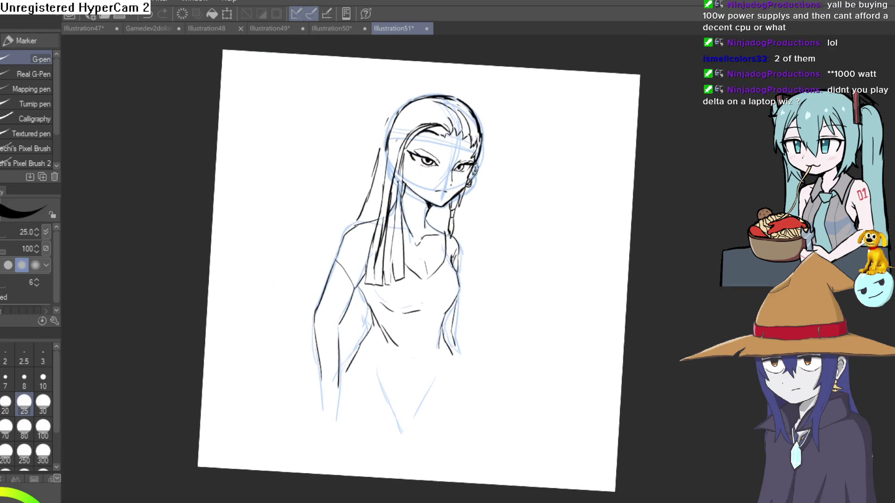
Step: Hide the blue sketch layer so only the black ink lines remain visible
mouse_move(605, 237)
left_mouse_down()
mouse_move(537, 269)
mouse_move(564, 213)
left_mouse_up()
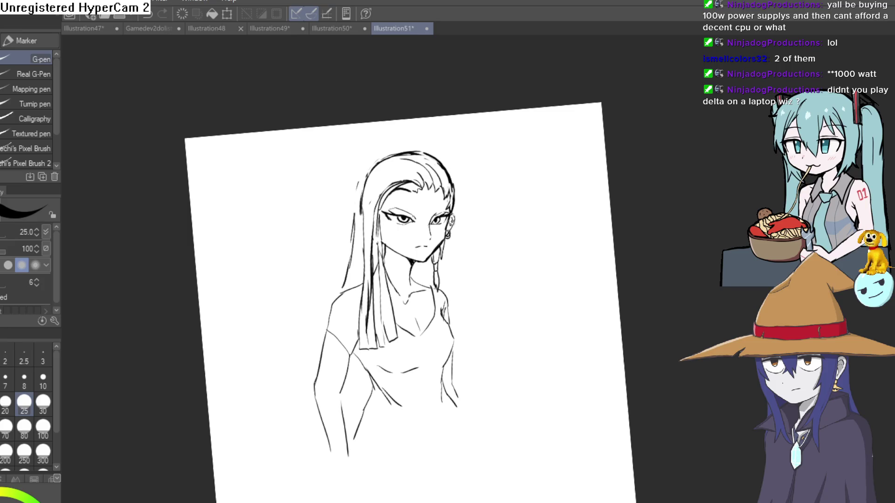
Step: Dab a small mark and a short stroke on the woman's cheek with the G-pen
scroll(457, 250, "up", 5)
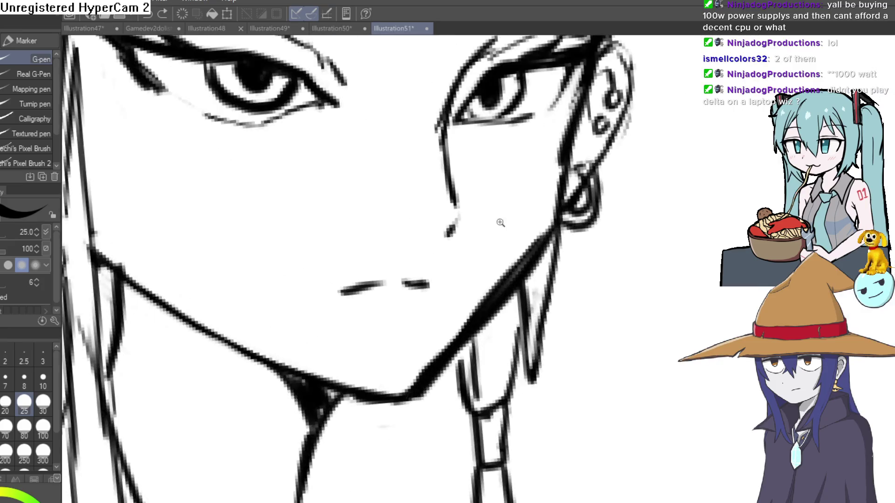
left_click(502, 235)
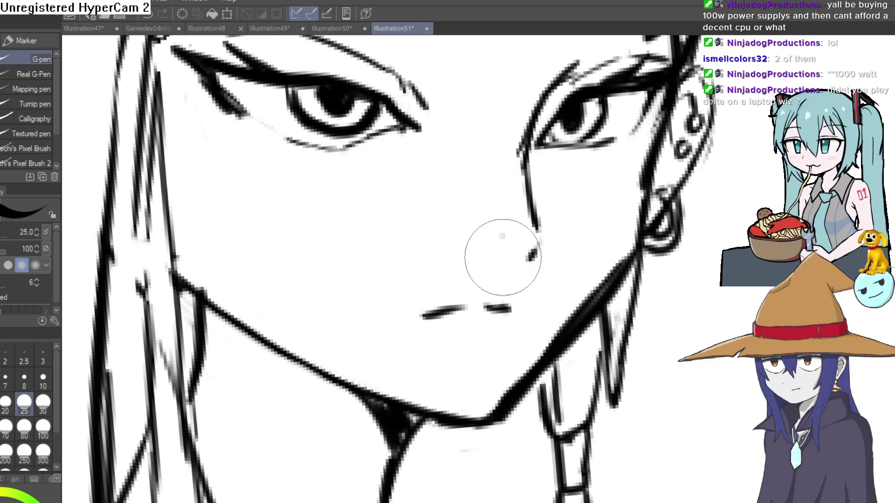
scroll(507, 245, "down", 3)
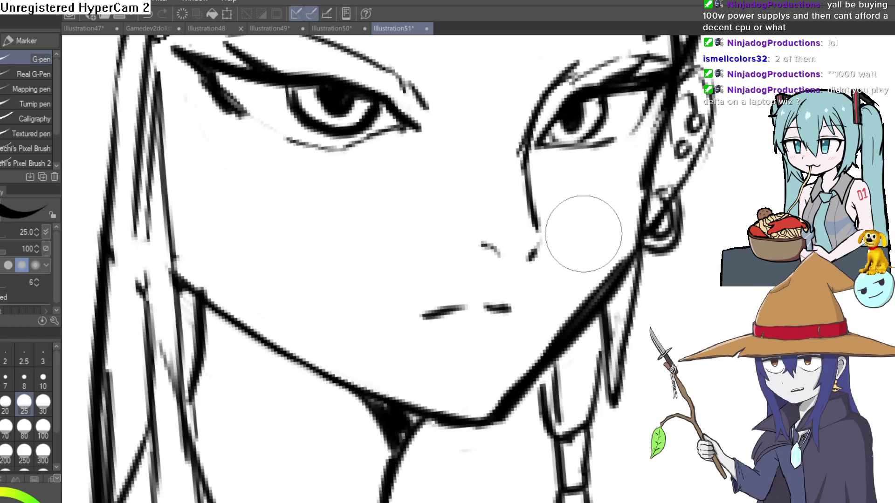
scroll(587, 237, "down", 2)
left_click_drag(604, 252, 589, 272)
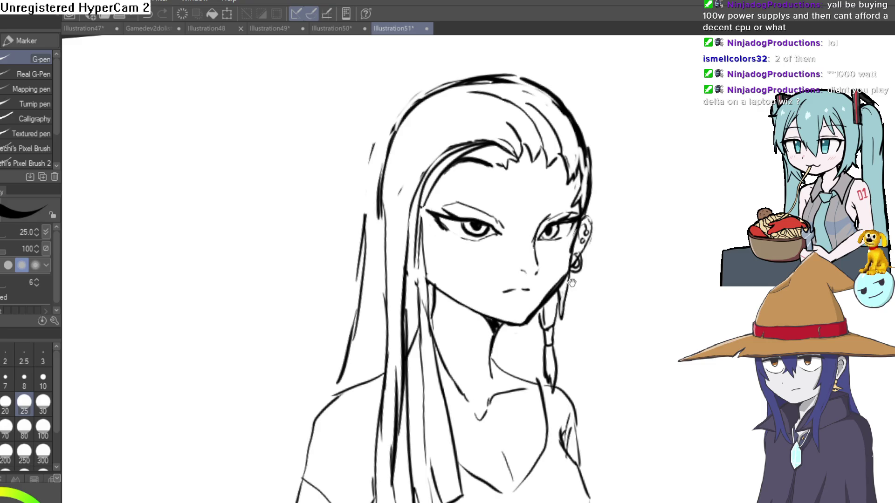
scroll(546, 278, "up", 3)
left_click_drag(499, 258, 496, 270)
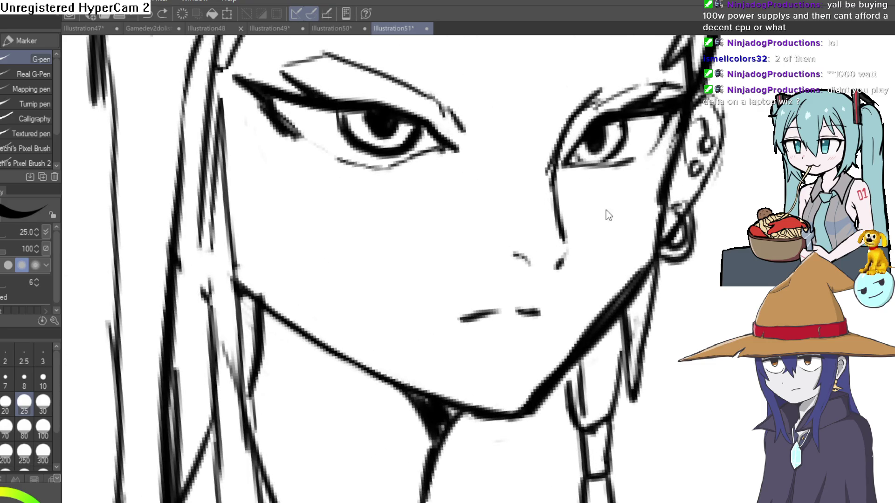
Step: Rotate the canvas to tilt the face and switch to the Hard eraser
scroll(643, 224, "down", 3)
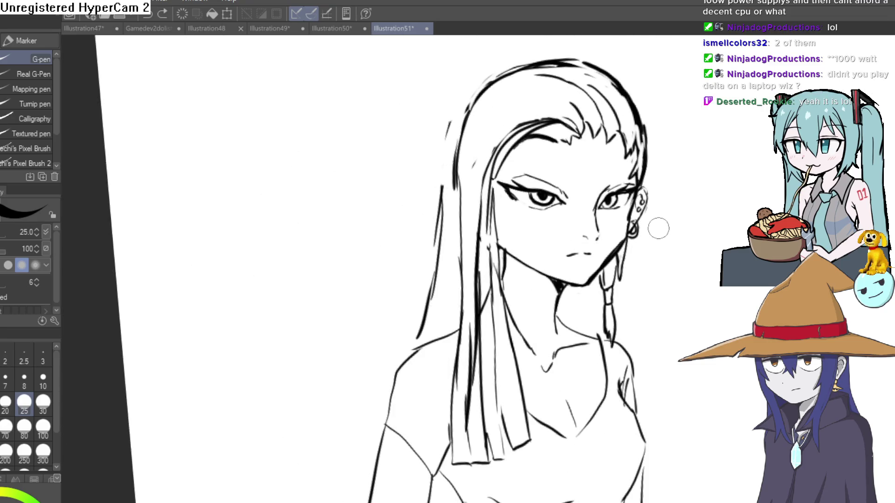
left_click_drag(658, 228, 620, 204)
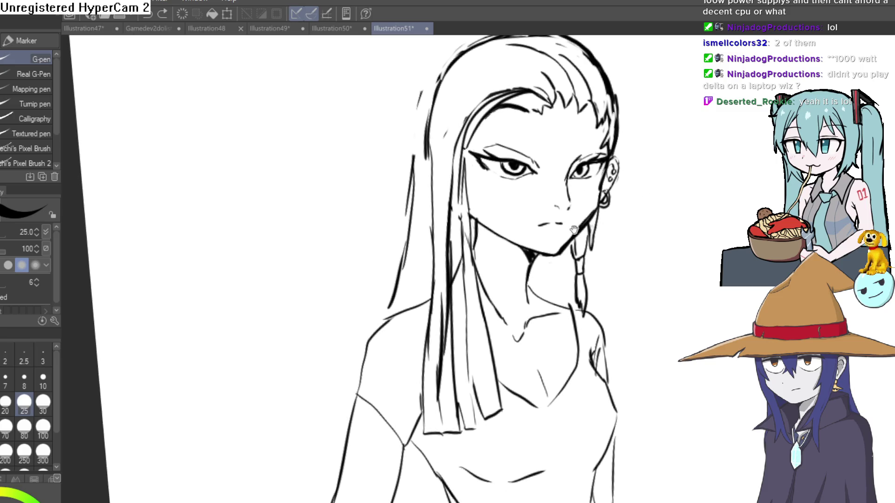
scroll(574, 229, "up", 3)
key("minus")
key("minus")
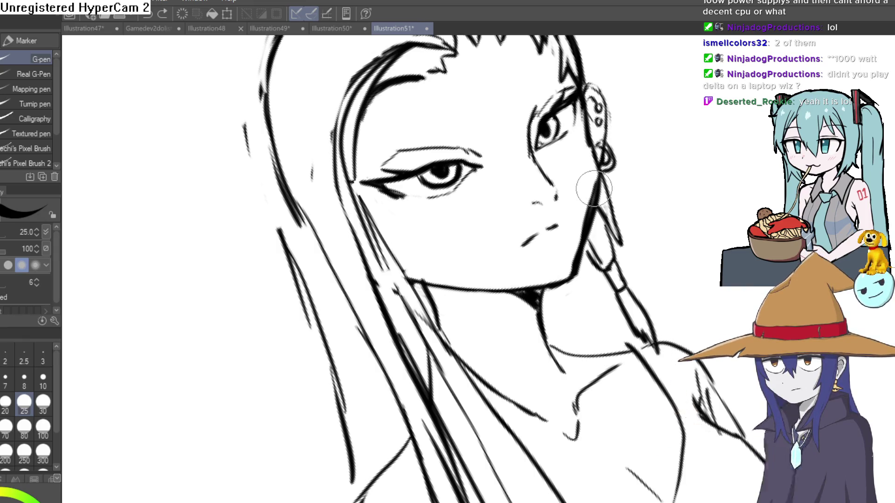
scroll(550, 196, "up", 5)
key("e")
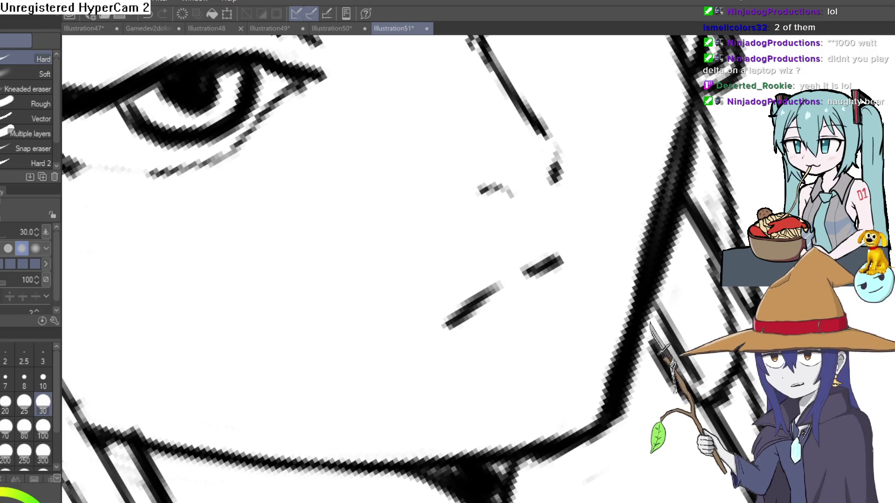
Step: Switch to the G-pen and draw an extra strand line down the hair's left side
key("ctrl+0")
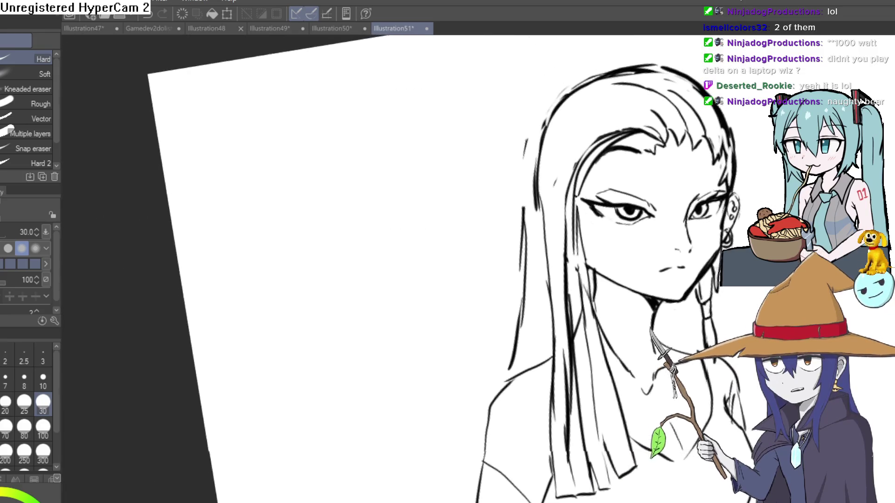
key("p")
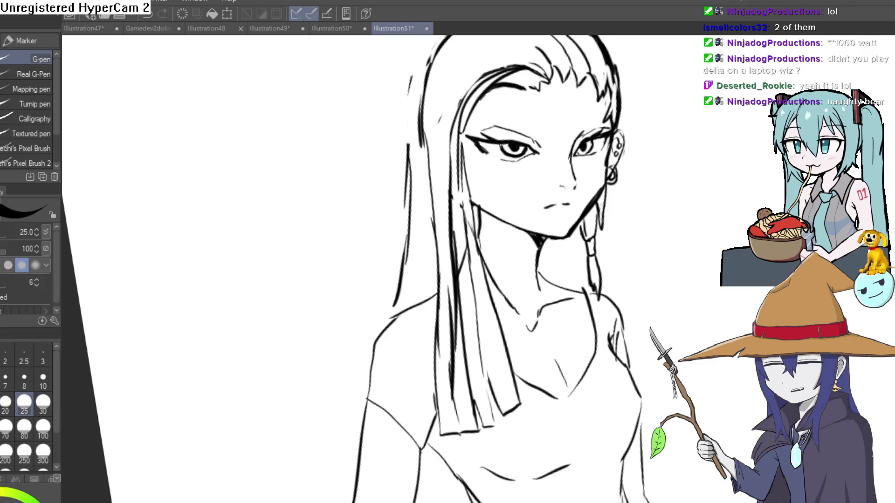
mouse_move(534, 136)
left_mouse_down()
mouse_move(493, 135)
mouse_move(490, 101)
left_mouse_up()
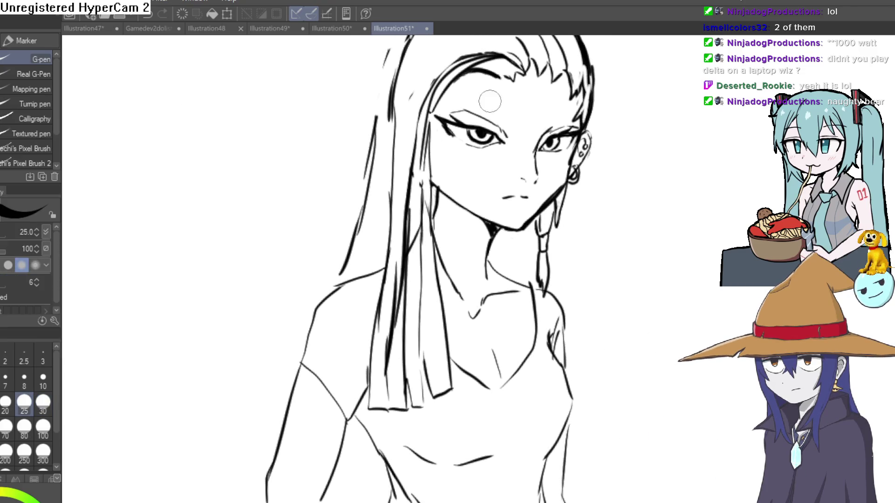
left_click_drag(446, 231, 438, 135)
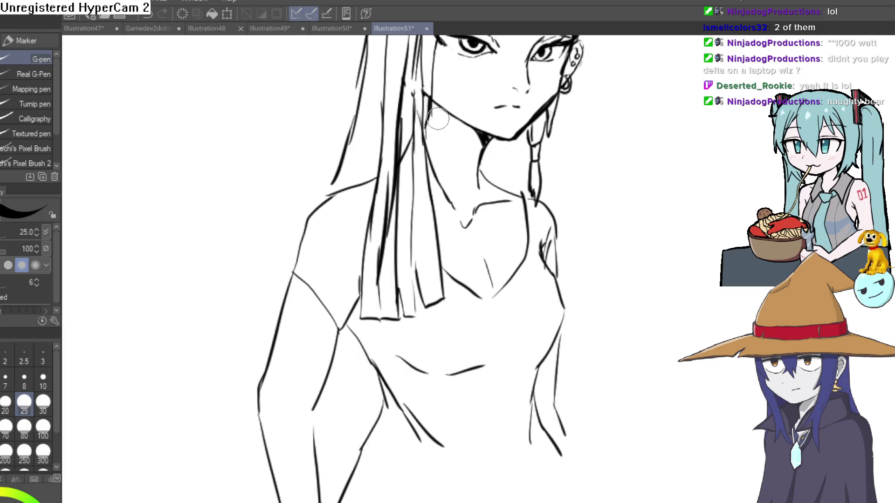
left_click_drag(471, 257, 477, 319)
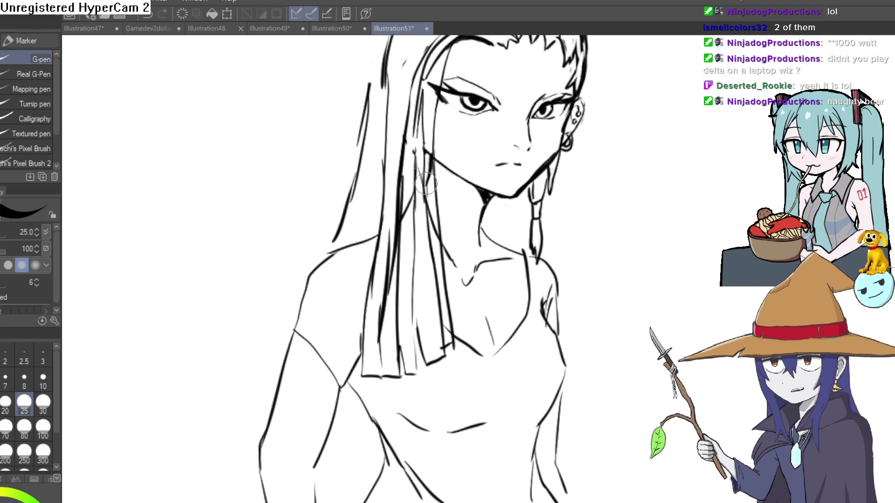
left_click_drag(393, 65, 378, 200)
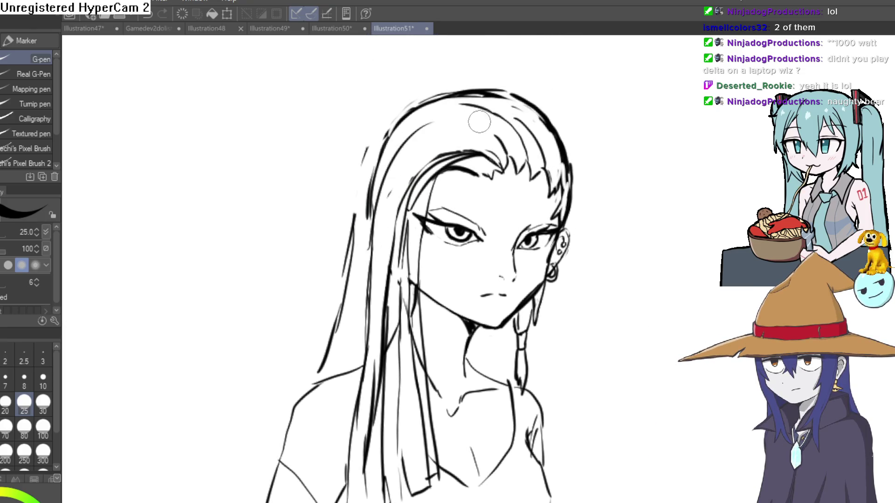
left_click_drag(479, 122, 475, 77)
left_click_drag(357, 231, 317, 328)
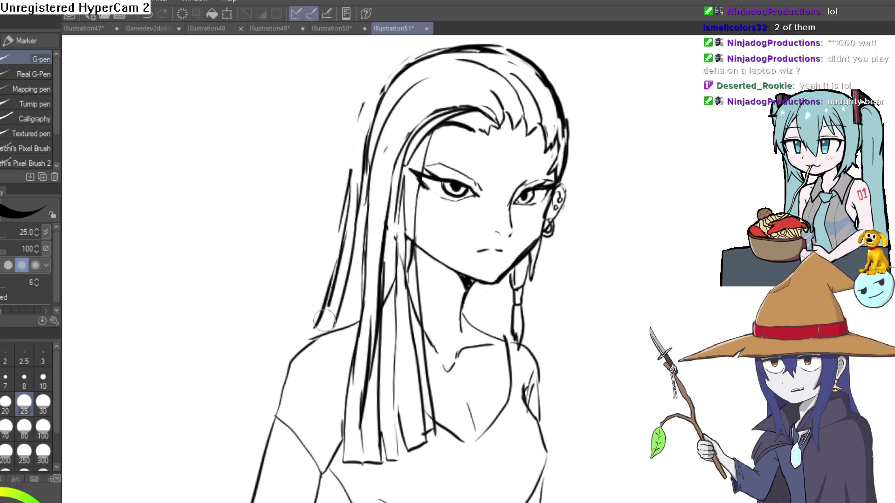
Step: Switch to the eraser and zoom out to see the whole figure
left_click_drag(555, 261, 466, 198)
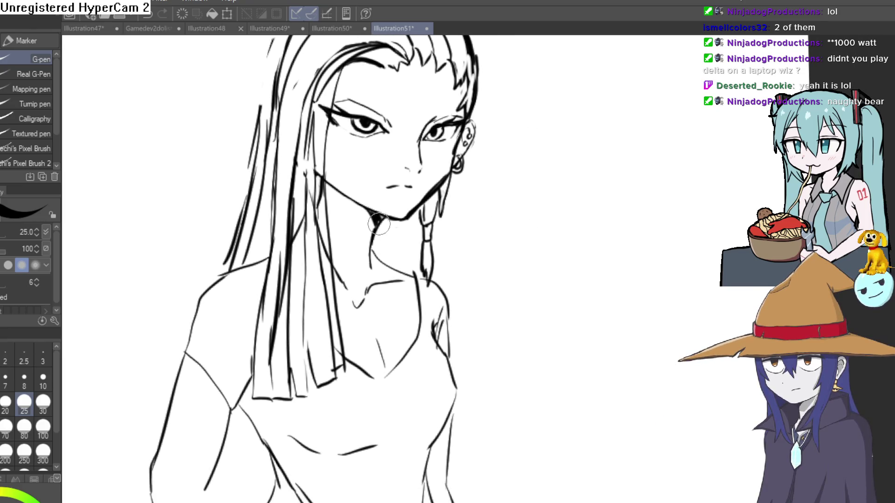
key("e")
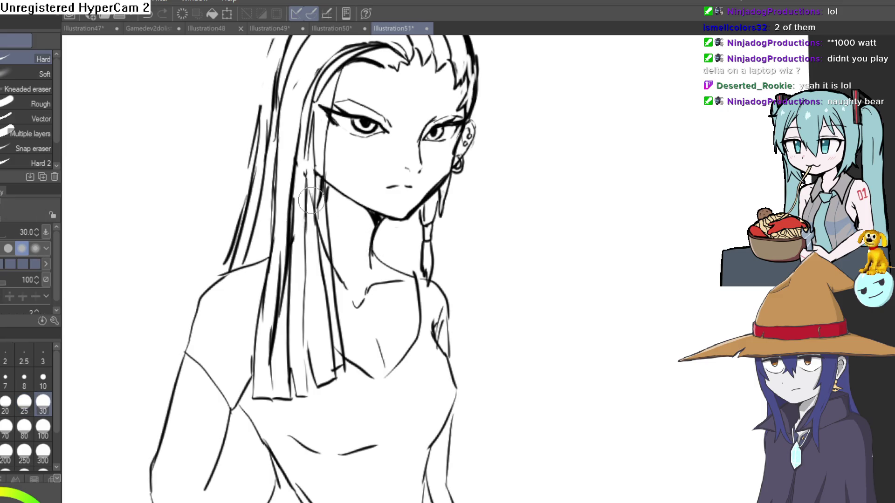
key("ctrl+minus")
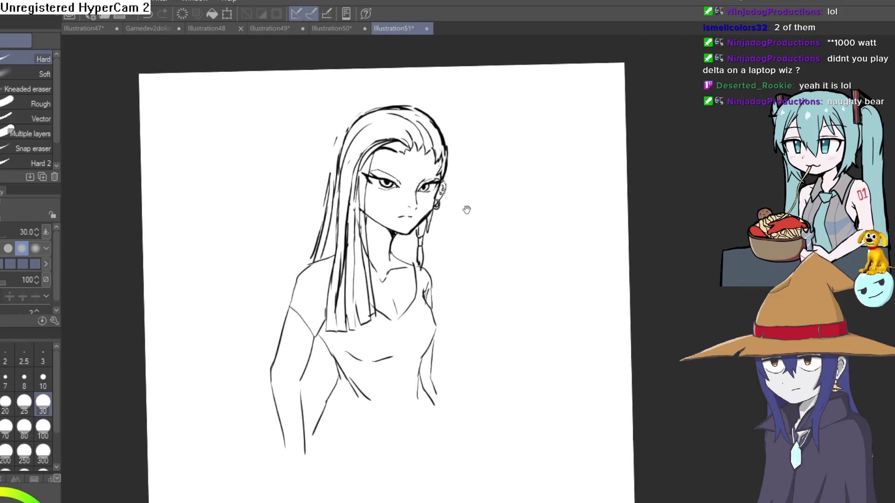
scroll(351, 215, "up", 3)
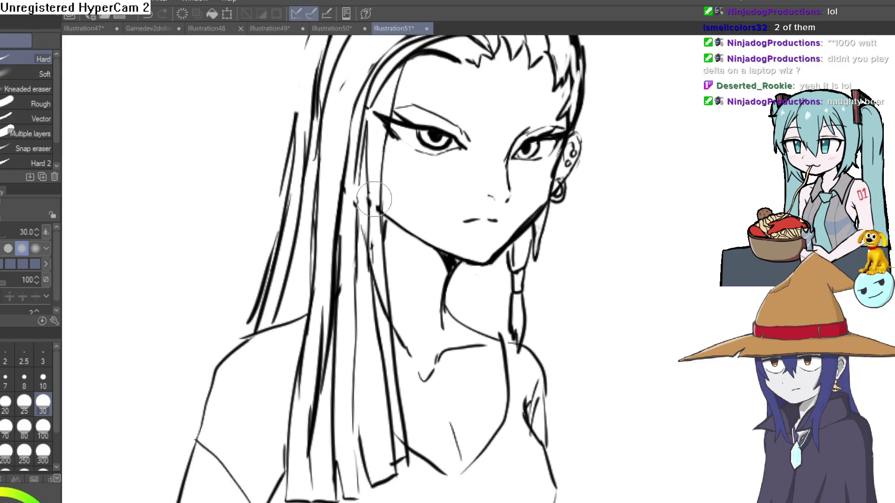
scroll(513, 239, "down", 5)
Step: Lasso the head and hair, transform them slightly lower with a small tilt, then deselect
key("m")
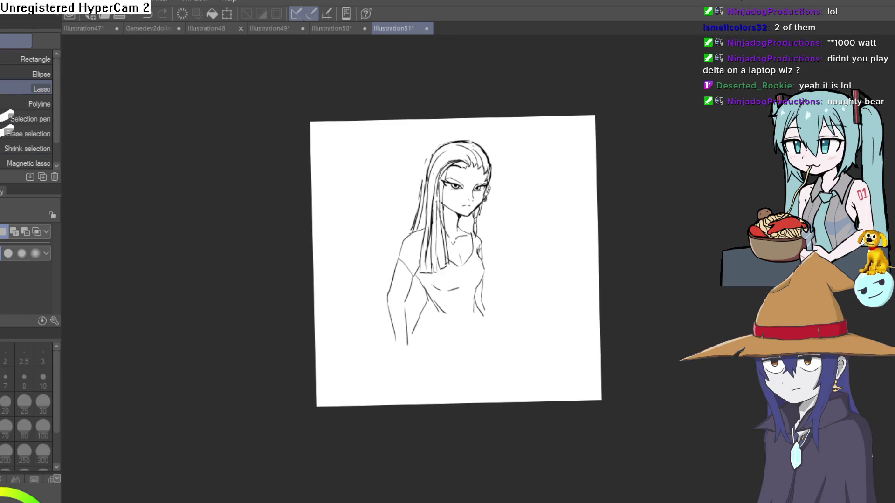
scroll(485, 200, "up", 2)
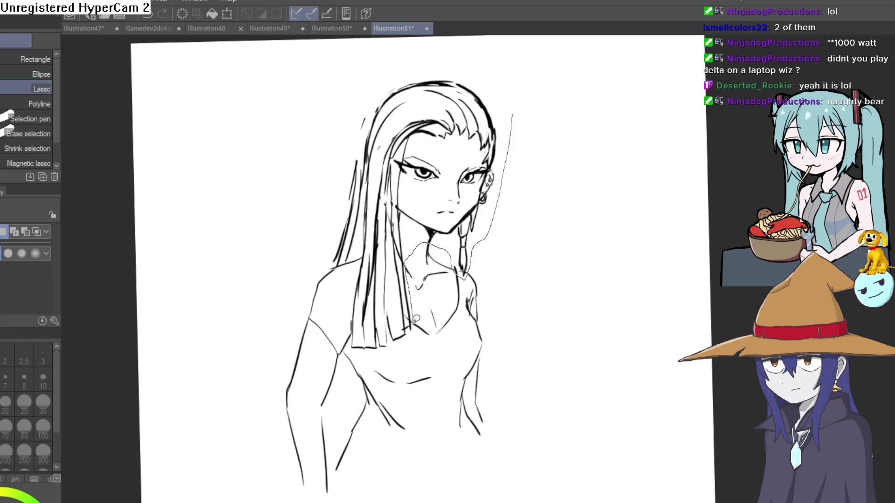
mouse_move(351, 328)
left_mouse_down()
mouse_move(326, 177)
mouse_move(388, 65)
mouse_move(506, 99)
left_mouse_up()
key("ctrl+t")
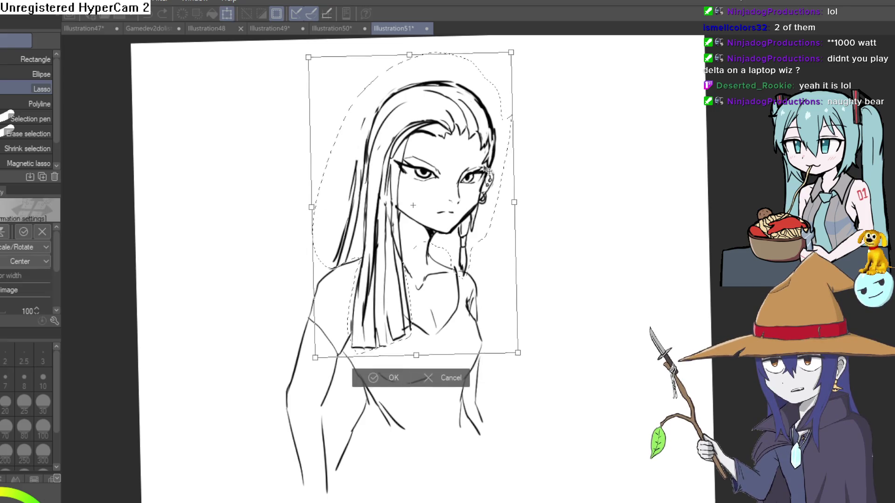
left_click_drag(480, 168, 485, 177)
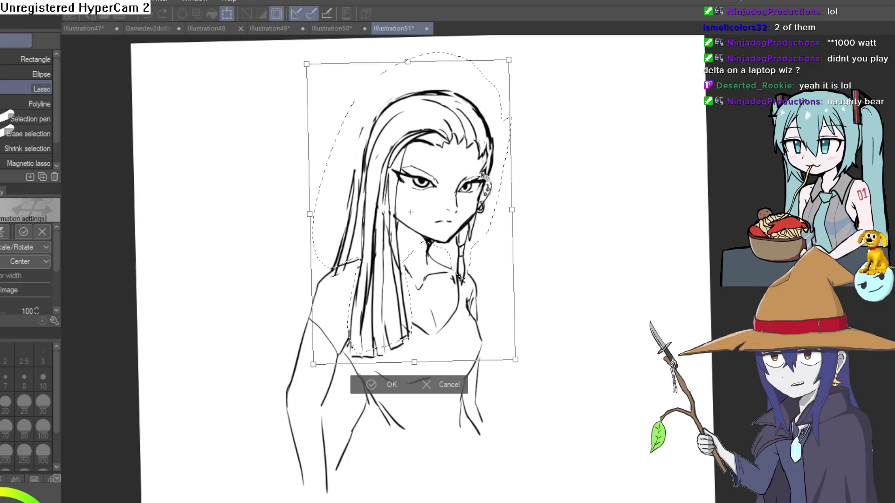
left_click(436, 387)
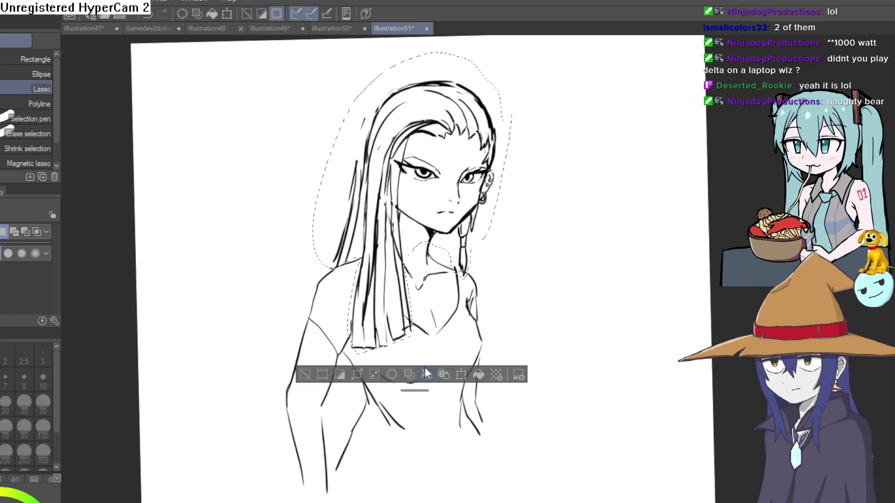
left_click(461, 374)
left_click_drag(464, 217, 464, 224)
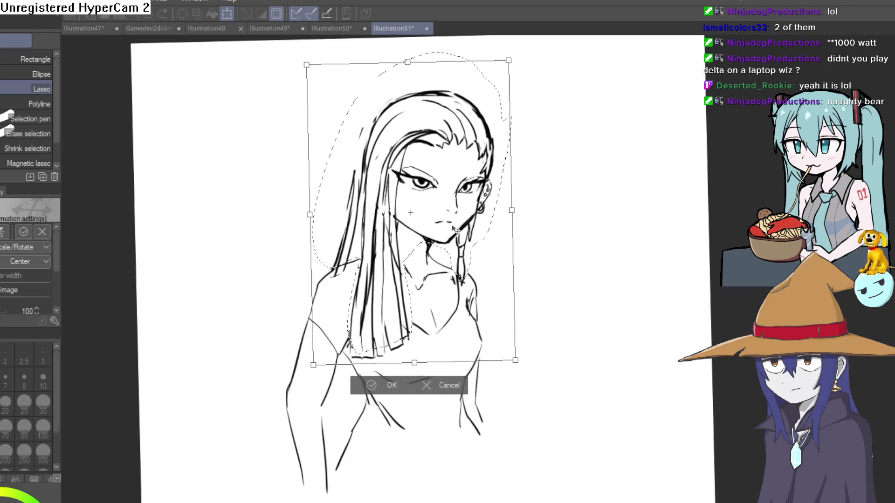
left_click(386, 383)
key("ctrl+d")
Step: Erase stray marks around the chin with the Hard eraser, then return to the G-pen
key("e")
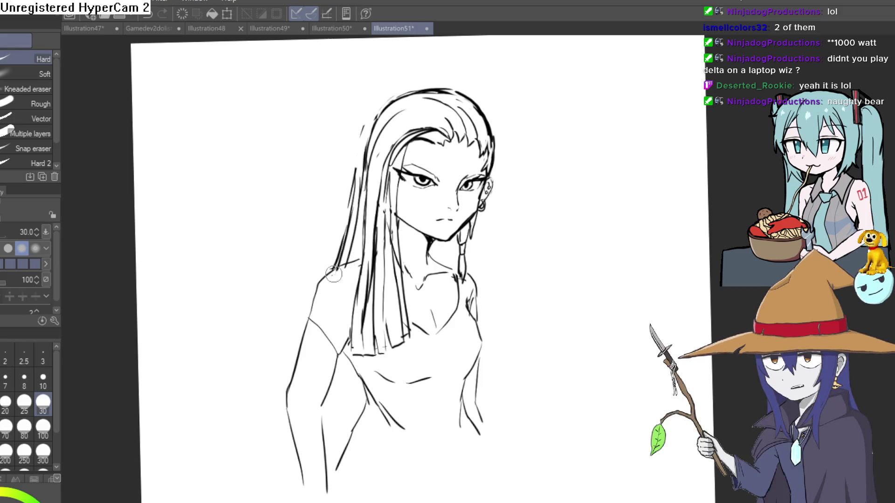
scroll(503, 206, "down", 5)
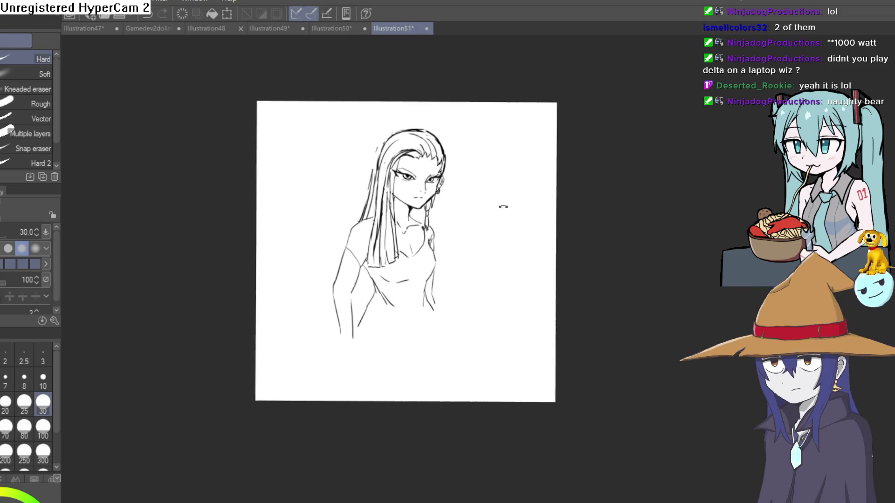
scroll(485, 228, "up", 5)
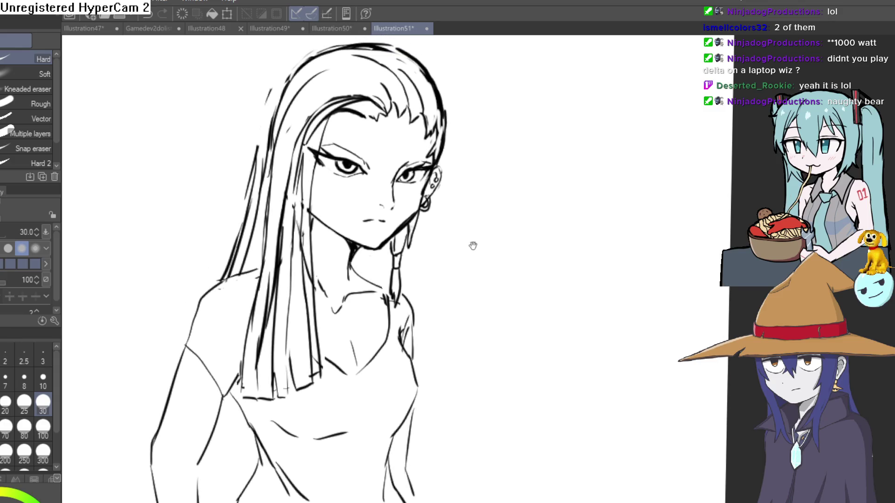
left_click_drag(473, 246, 474, 266)
scroll(443, 241, "up", 3)
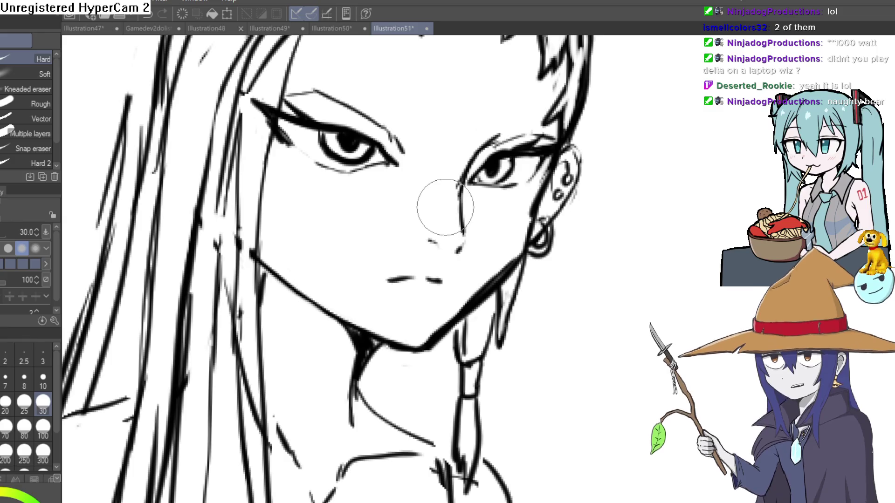
key("p")
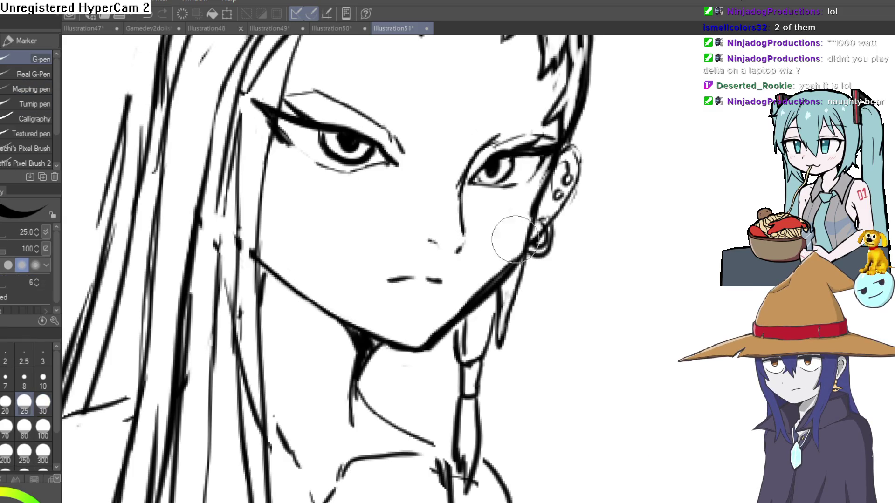
scroll(515, 239, "up", 2)
scroll(591, 253, "down", 3)
scroll(649, 294, "up", 1)
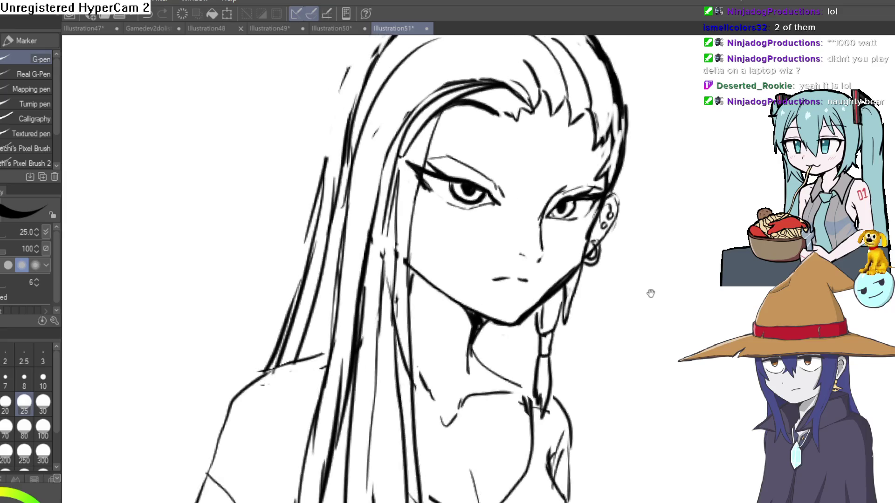
scroll(596, 214, "up", 1)
scroll(597, 214, "down", 2)
Step: Tilt the page slightly clockwise and add short chest strokes between the collarbones
mouse_move(597, 214)
left_mouse_down()
mouse_move(601, 242)
mouse_move(569, 247)
left_mouse_up()
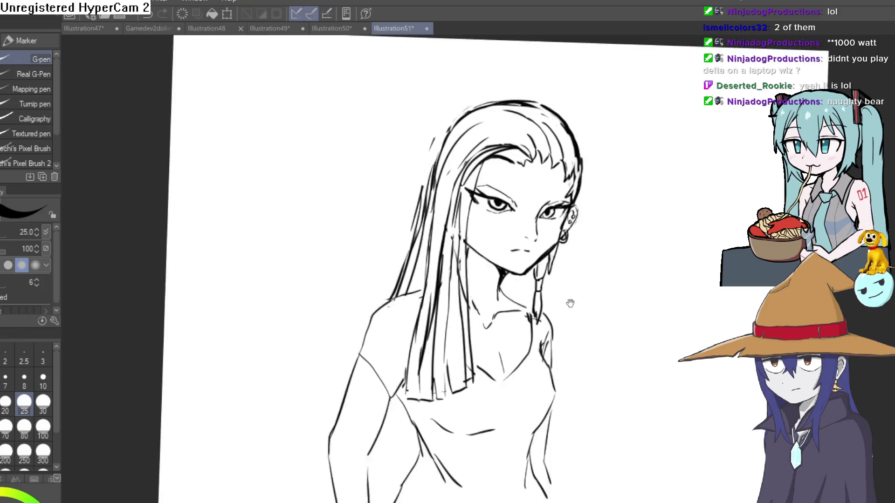
left_click_drag(626, 324, 525, 214)
mouse_move(544, 302)
left_mouse_down()
mouse_move(533, 228)
mouse_move(536, 279)
left_mouse_up()
scroll(424, 143, "up", 3)
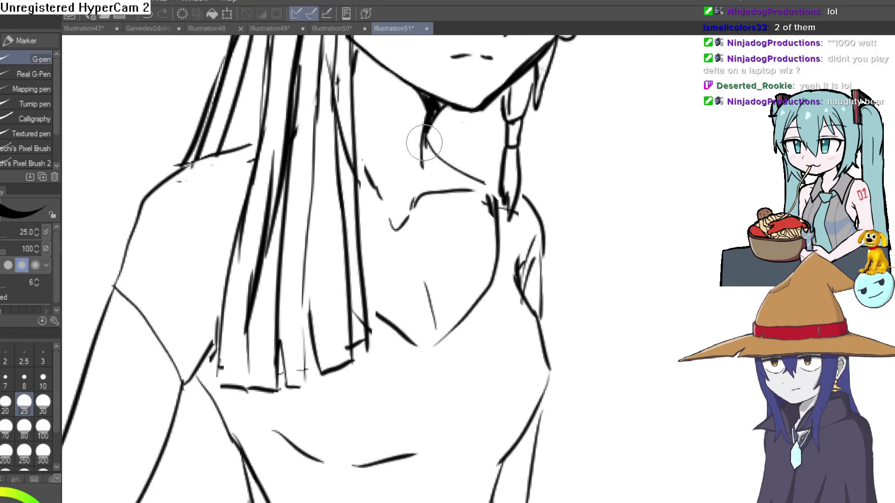
scroll(447, 168, "down", 5)
left_click_drag(563, 216, 477, 340)
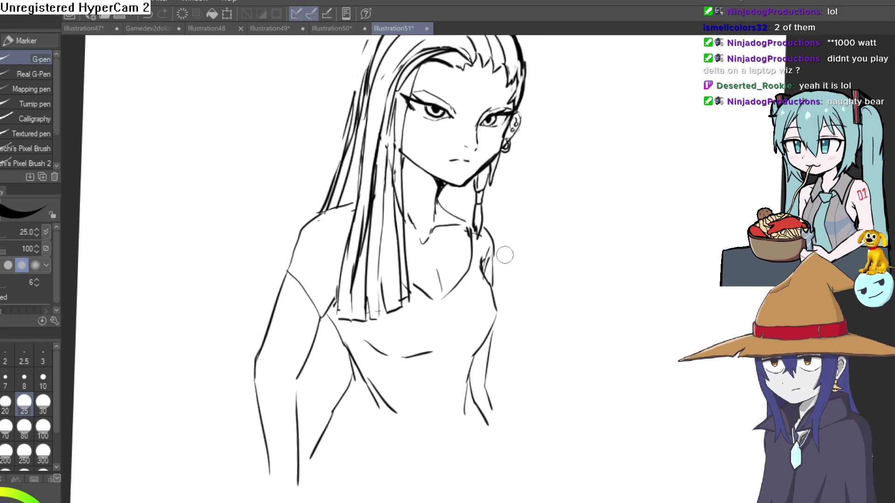
scroll(512, 289, "up", 4)
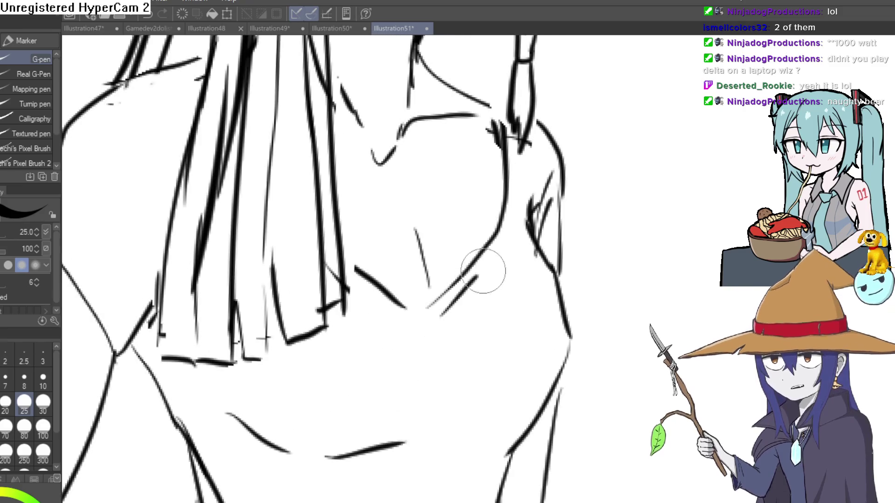
left_click_drag(515, 235, 568, 153)
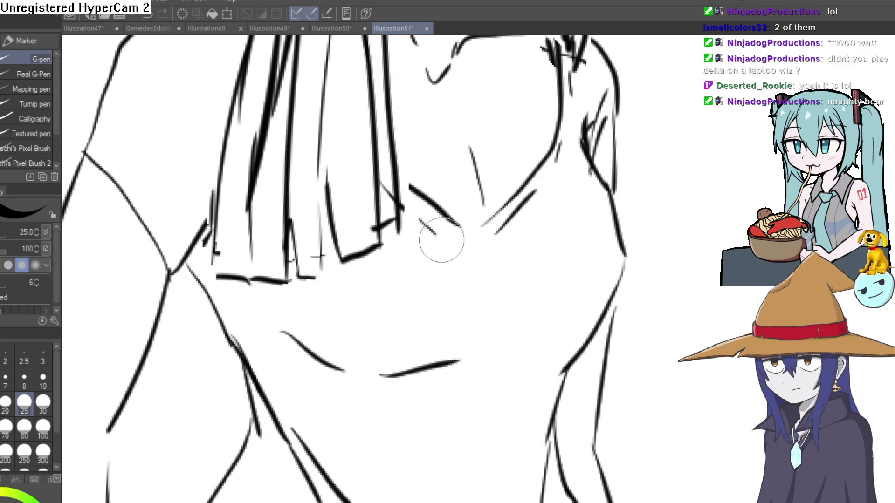
scroll(442, 240, "down", 4)
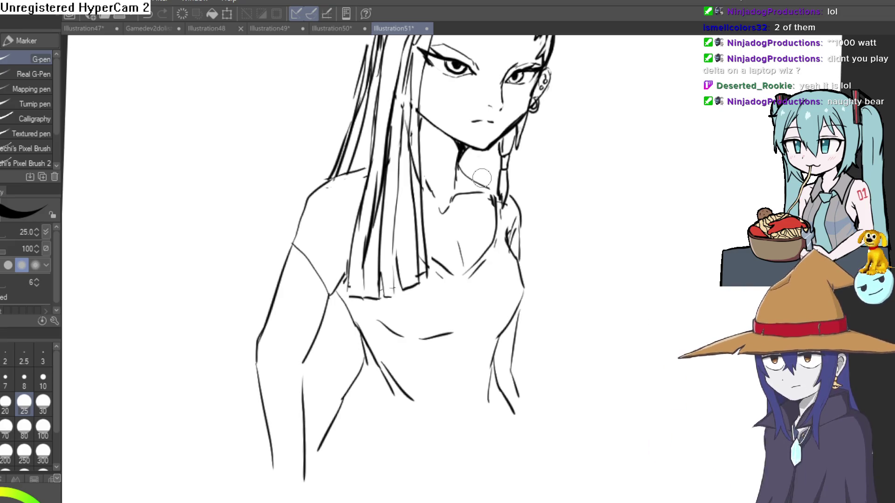
scroll(569, 85, "down", 1)
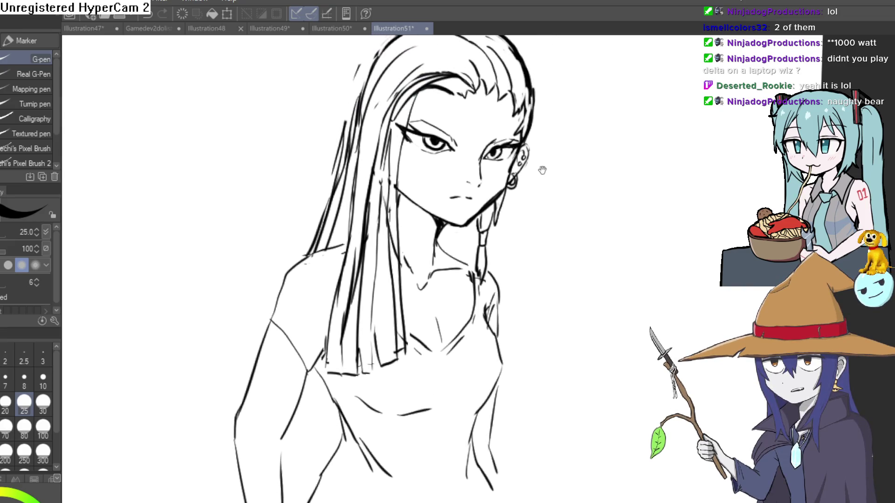
scroll(540, 154, "up", 5)
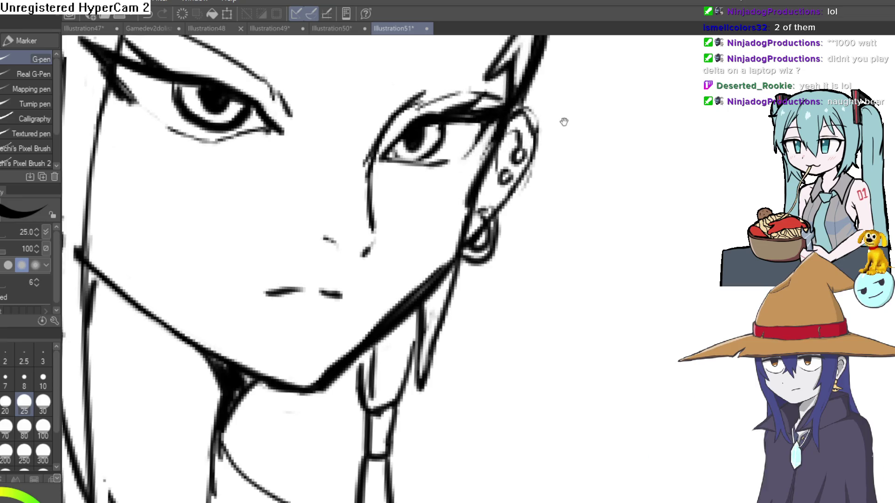
Step: Check the hairline and top of the hair, flipping the canvas horizontally to compare proportions
left_click_drag(564, 122, 562, 209)
scroll(531, 250, "down", 3)
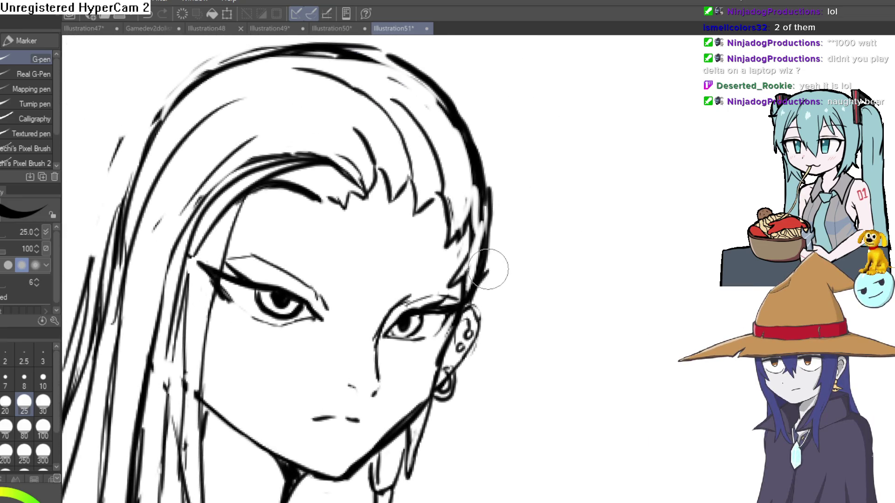
left_click_drag(493, 244, 483, 280)
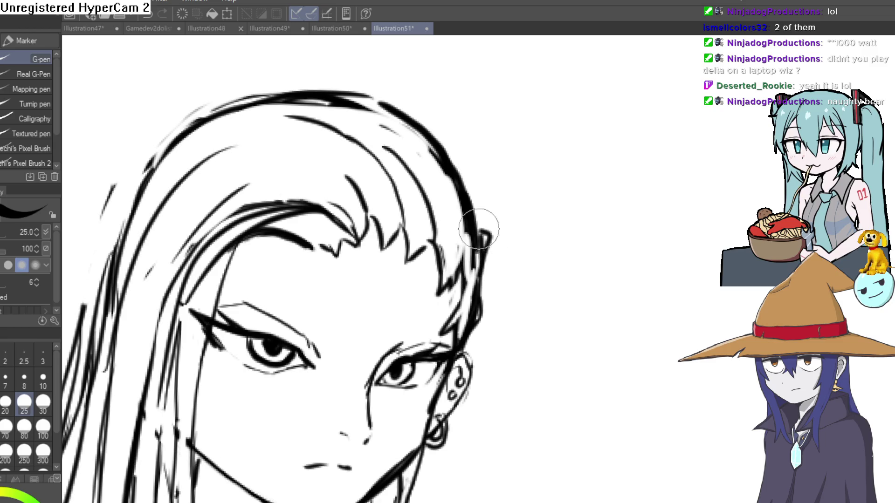
mouse_move(479, 229)
left_mouse_down()
mouse_move(502, 278)
mouse_move(494, 320)
left_mouse_up()
scroll(496, 266, "down", 3)
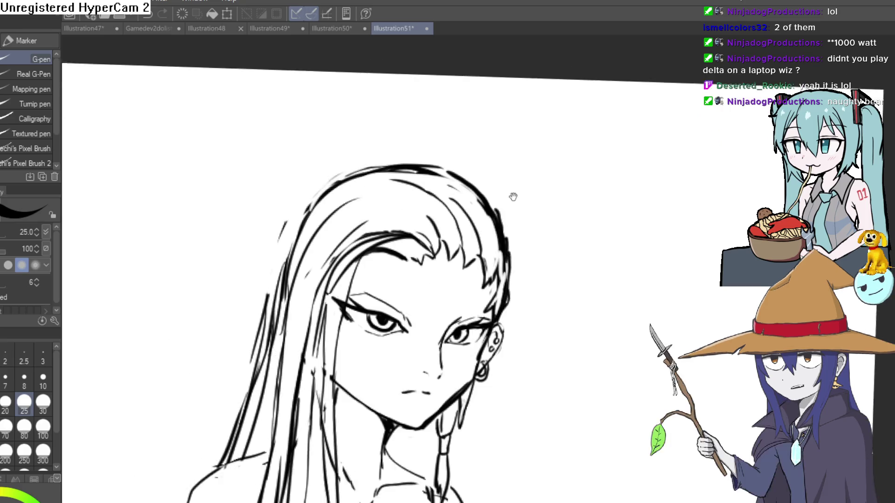
scroll(513, 194, "up", 1)
scroll(523, 205, "down", 5)
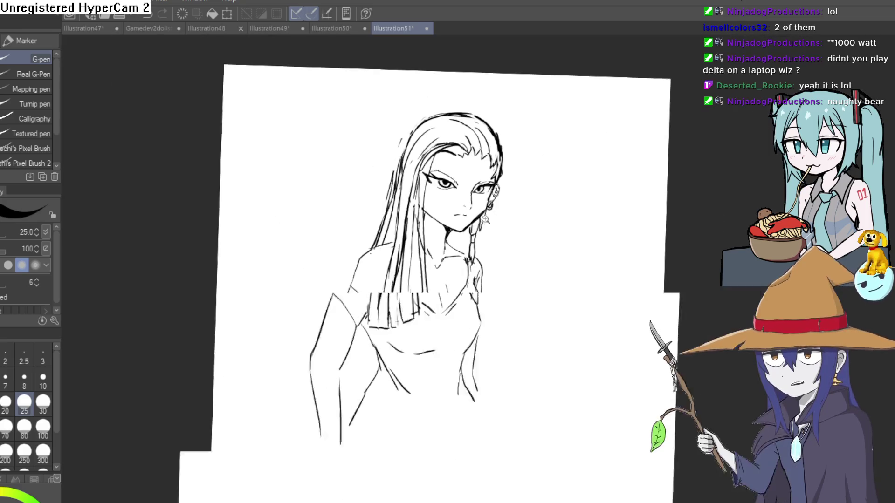
key("h")
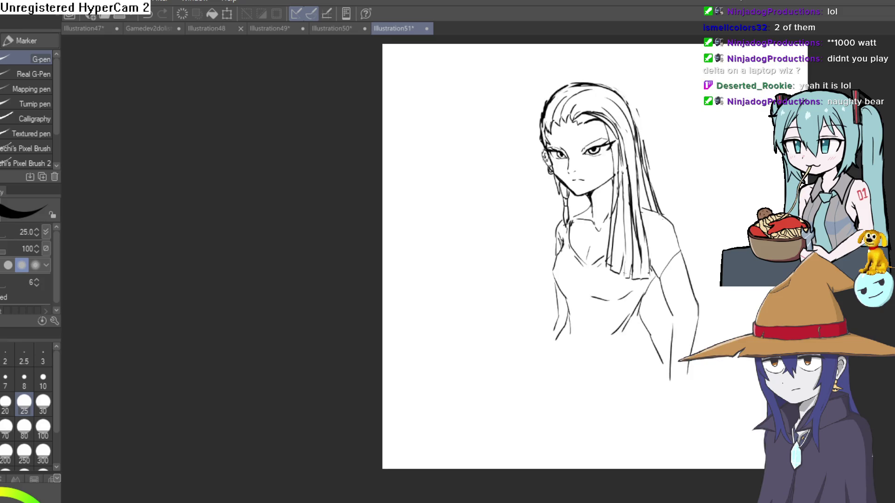
key("h")
Step: Alternate the Hard eraser and G-pen to clean stray marks around the nose and face
scroll(559, 169, "up", 10)
key("e")
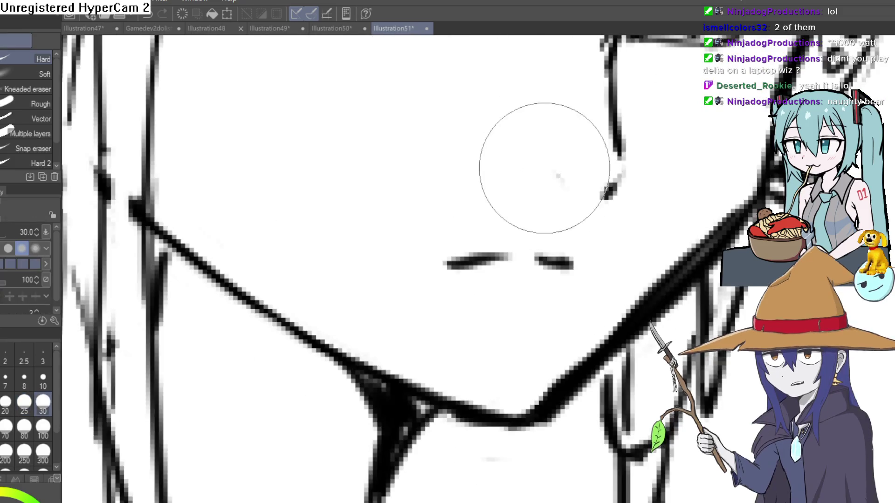
scroll(653, 193, "down", 6)
key("p")
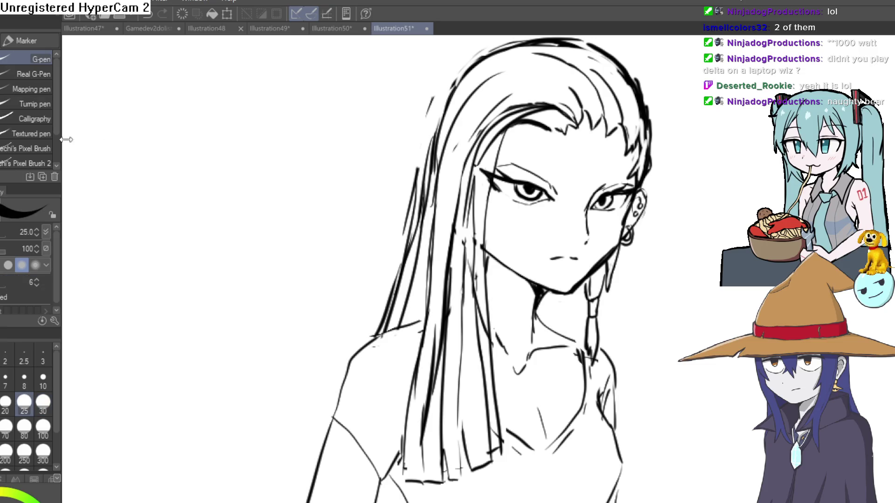
scroll(586, 230, "up", 3)
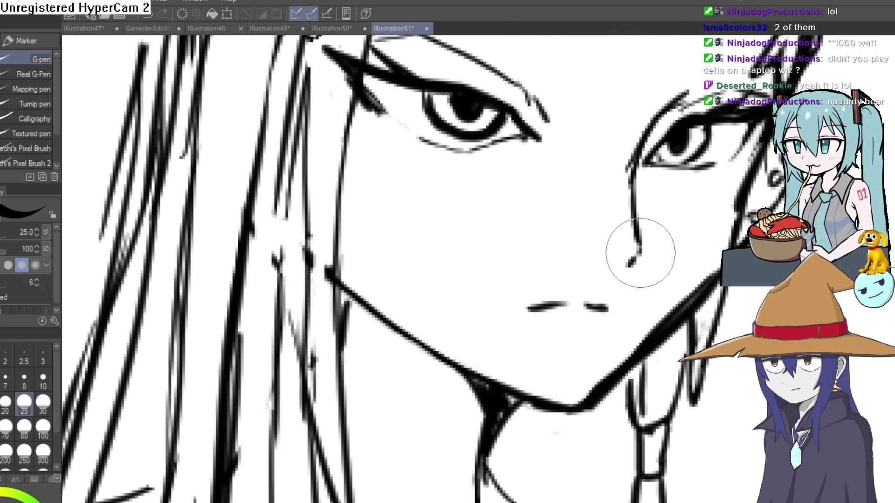
scroll(641, 276, "down", 5)
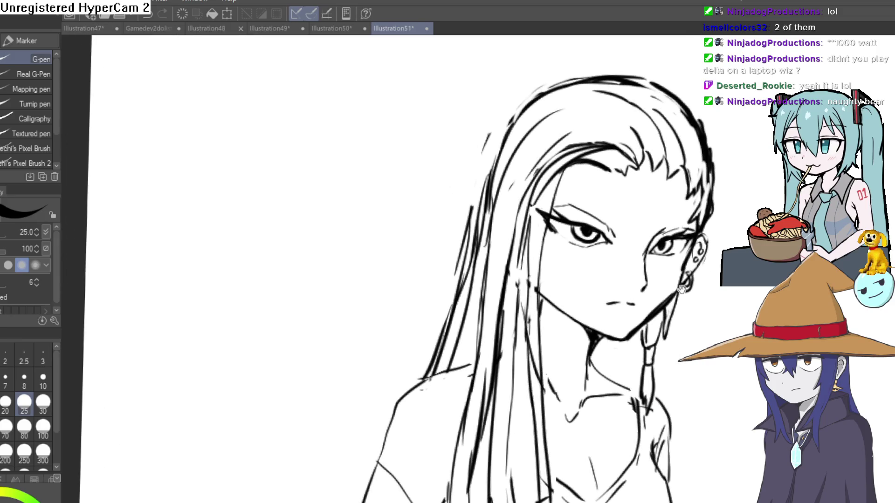
key("e")
scroll(646, 239, "down", 5)
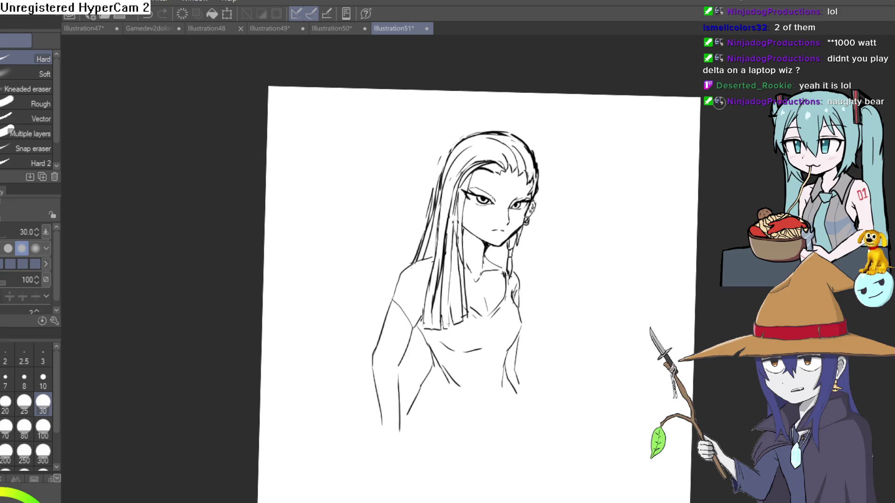
mouse_move(565, 349)
left_mouse_down()
mouse_move(552, 233)
mouse_move(557, 262)
mouse_move(534, 192)
mouse_move(551, 278)
left_mouse_up()
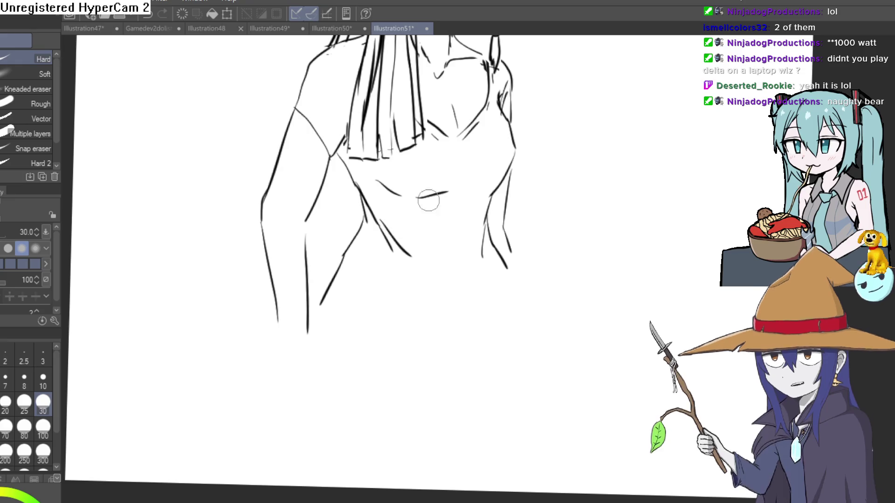
left_click_drag(475, 114, 461, 220)
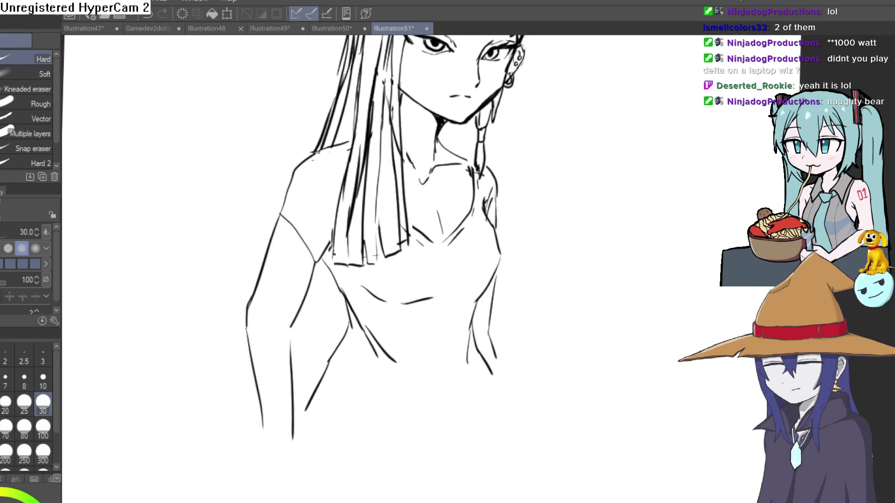
key("p")
scroll(419, 211, "up", 2)
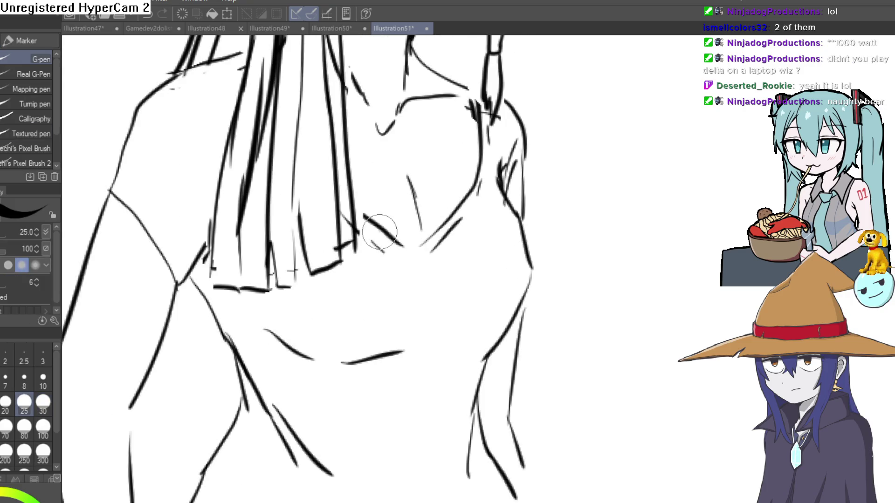
scroll(501, 266, "down", 3)
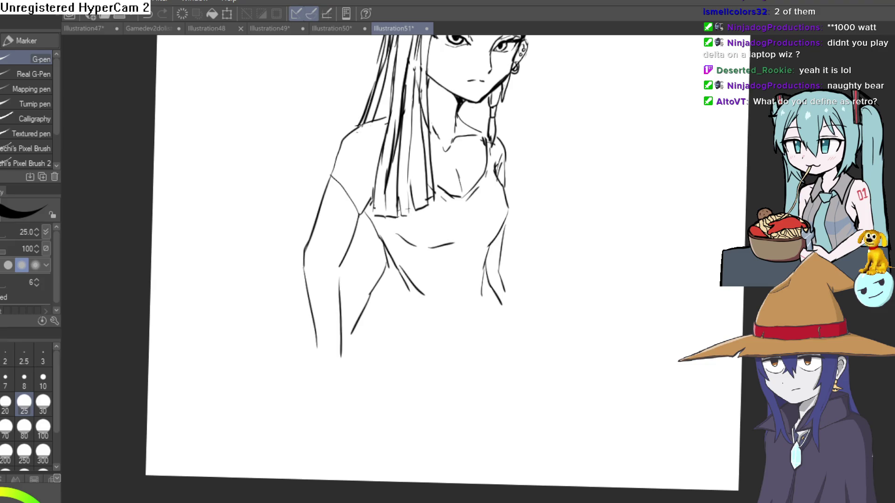
Step: Ink a long line extending down below the shirt's V
left_click_drag(563, 234, 542, 316)
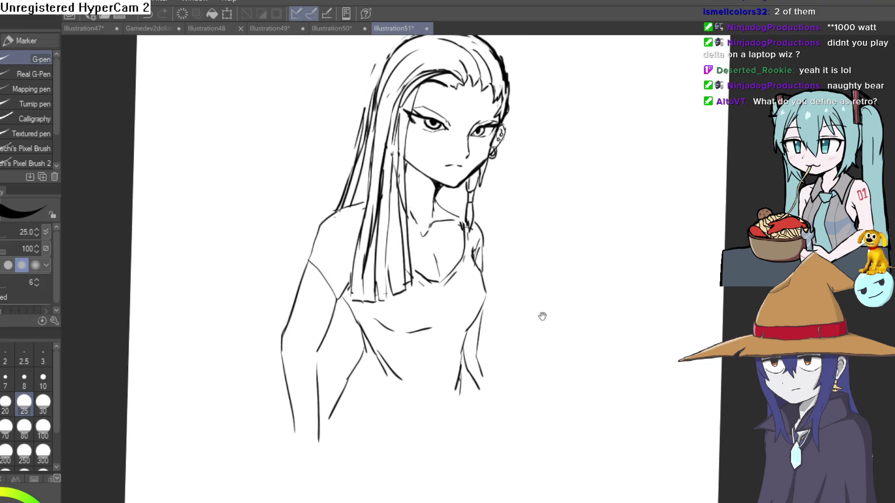
left_click_drag(431, 370, 411, 312)
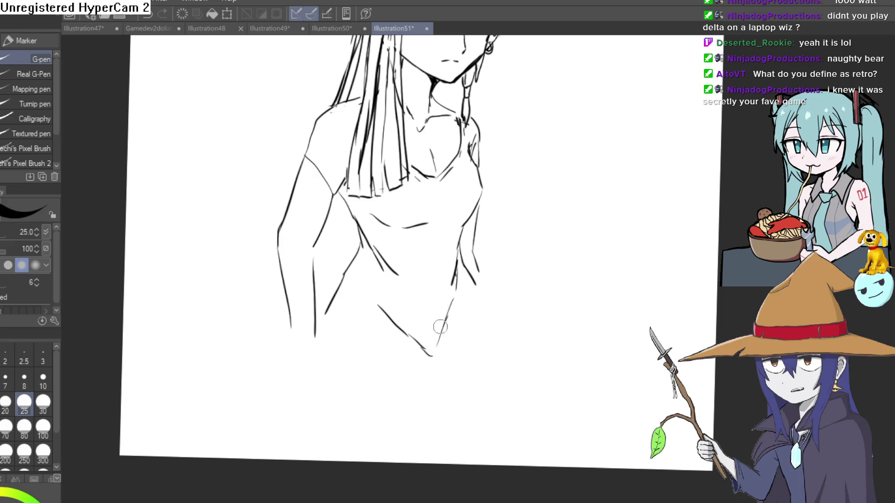
mouse_move(441, 328)
left_mouse_down()
mouse_move(429, 274)
mouse_move(418, 338)
left_mouse_up()
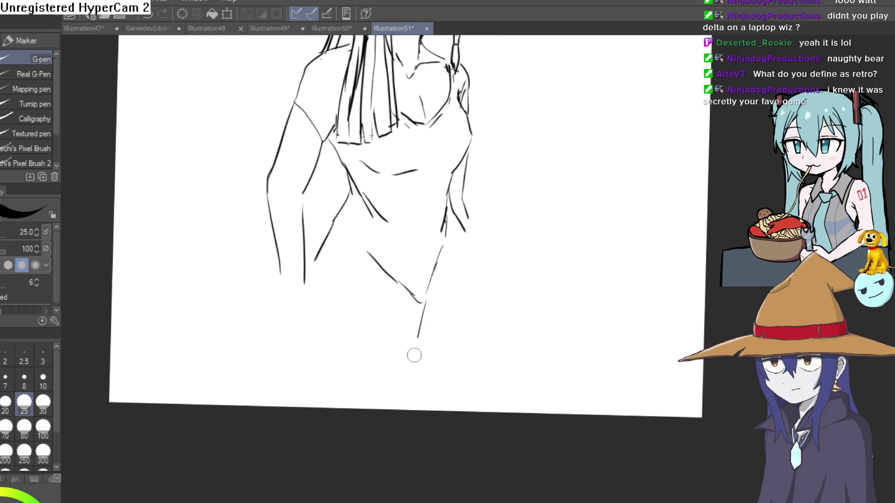
key("ctrl+z")
left_click_drag(423, 304, 426, 391)
left_click_drag(421, 352, 428, 405)
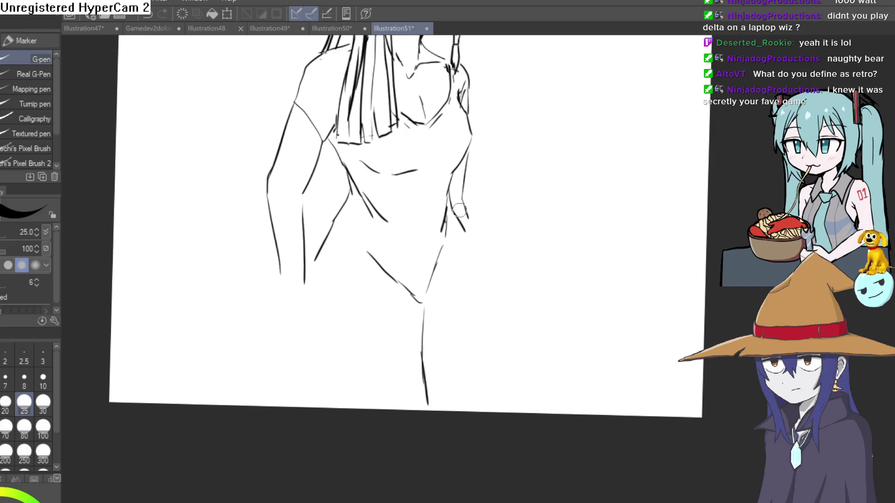
Step: Add lines along the shirt's right side and ink the top's left side line
mouse_move(468, 233)
left_mouse_down()
mouse_move(472, 262)
mouse_move(449, 279)
left_mouse_up()
mouse_move(432, 226)
left_mouse_down()
mouse_move(425, 262)
mouse_move(433, 254)
mouse_move(464, 295)
mouse_move(467, 334)
left_mouse_up()
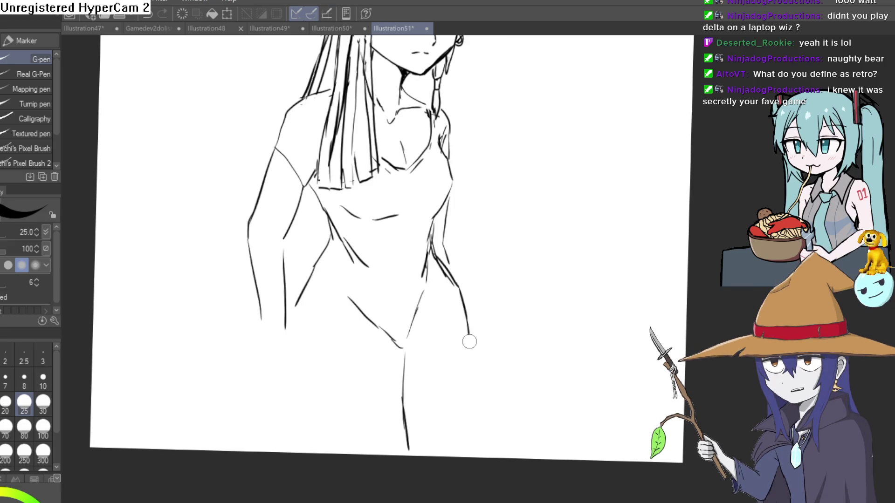
left_click_drag(437, 264, 467, 326)
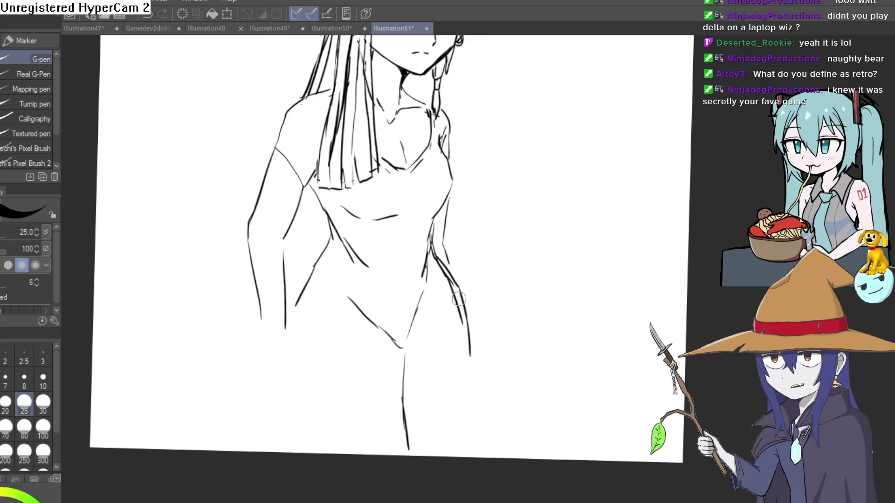
left_click_drag(460, 295, 474, 369)
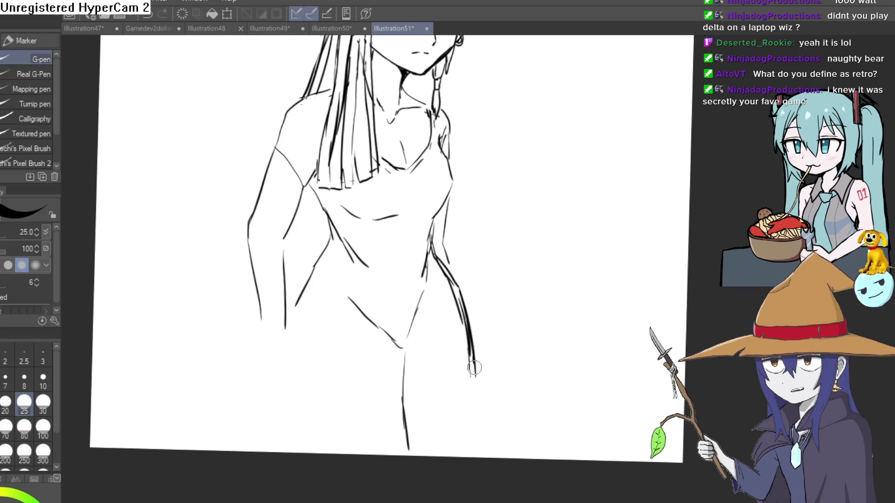
left_click_drag(312, 308, 329, 336)
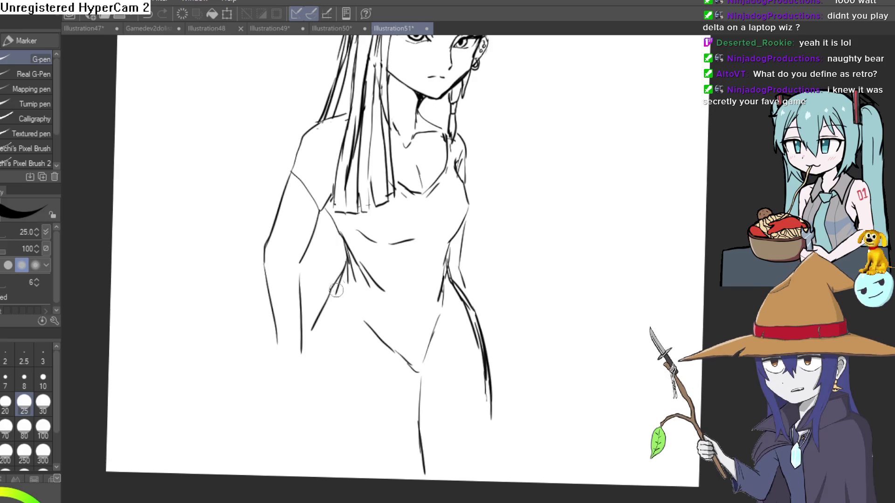
mouse_move(349, 268)
left_mouse_down()
mouse_move(324, 321)
mouse_move(317, 304)
mouse_move(398, 311)
mouse_move(455, 282)
left_mouse_up()
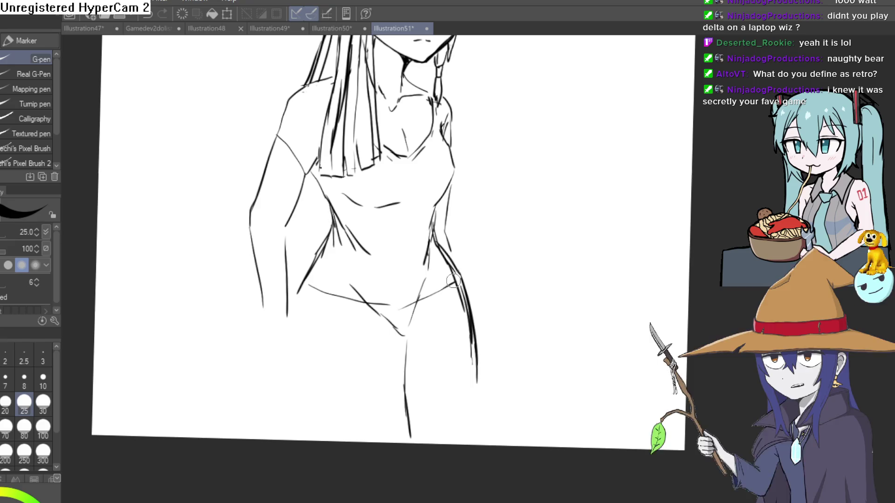
Step: Erase the stray line below the hem, then extend the crotch line and thicken the right leg
key("e")
left_click_drag(403, 357, 404, 436)
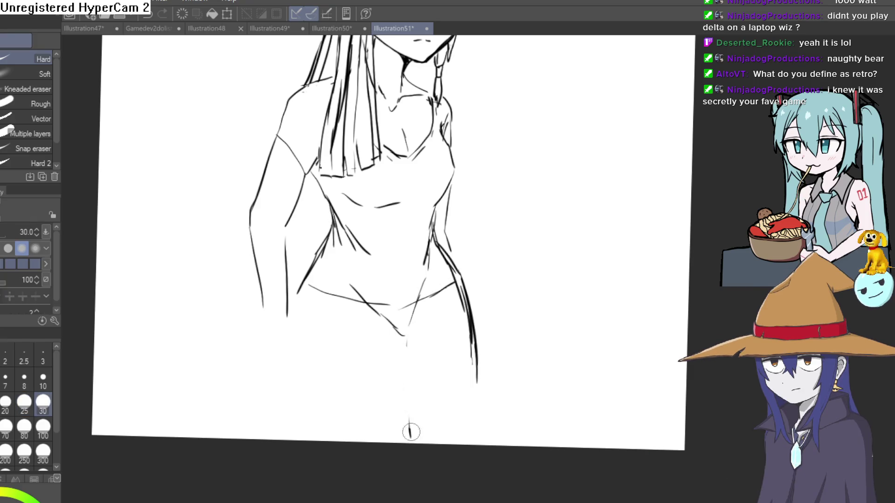
key("p")
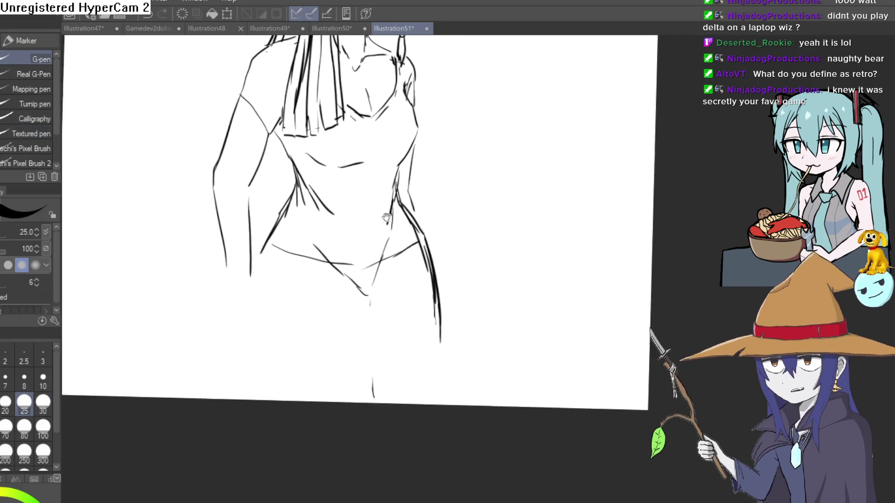
left_click_drag(380, 257, 360, 343)
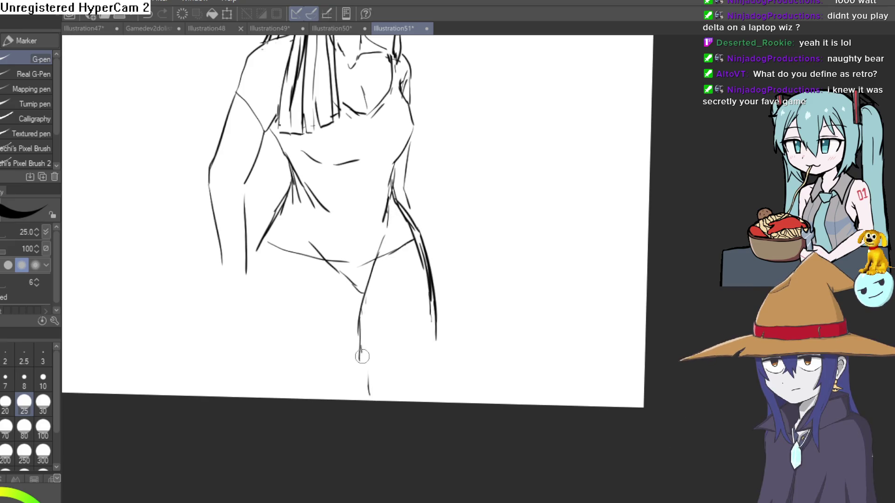
left_click_drag(418, 269, 436, 358)
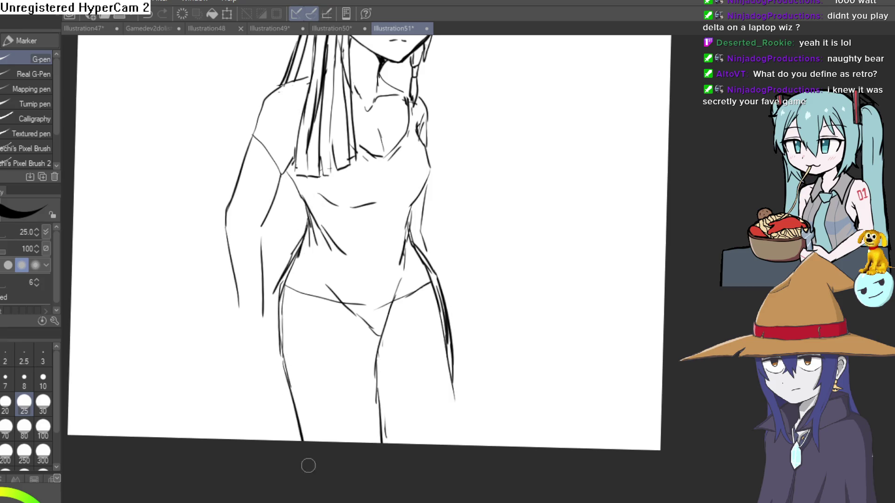
scroll(481, 315, "up", 4)
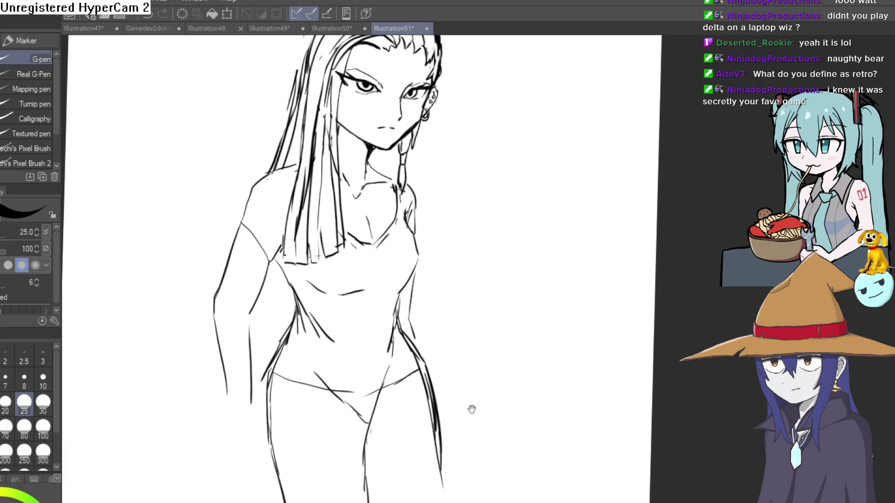
Step: Erase the sketchy left shoulder and arm lines with the size 30 Hard eraser
key("e")
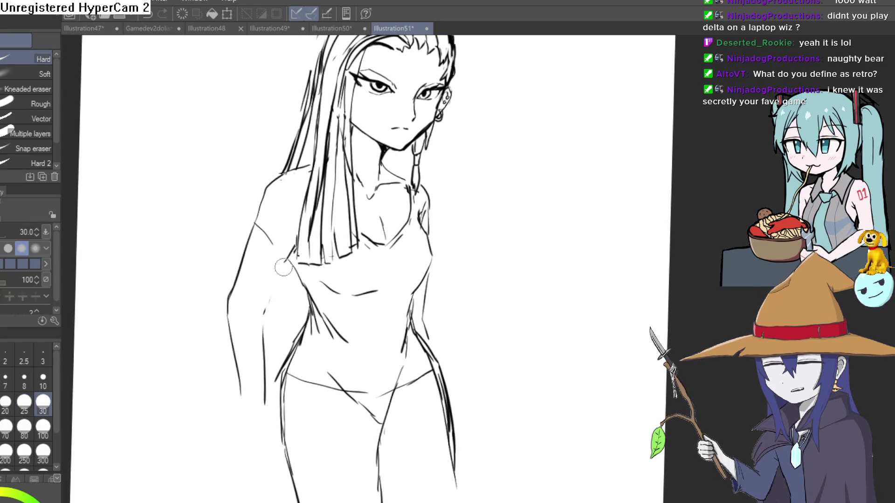
mouse_move(283, 267)
left_mouse_down()
mouse_move(270, 244)
mouse_move(266, 197)
left_mouse_up()
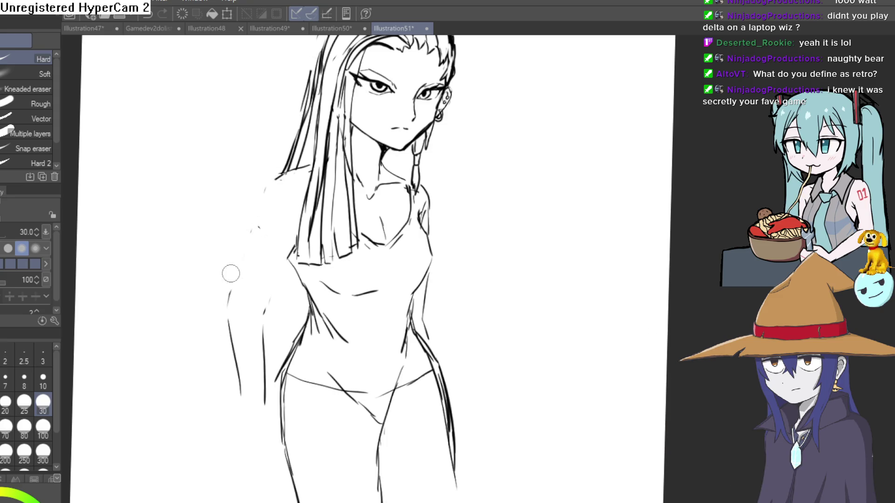
mouse_move(388, 276)
left_mouse_down()
mouse_move(332, 332)
mouse_move(332, 270)
left_mouse_up()
scroll(443, 254, "down", 3)
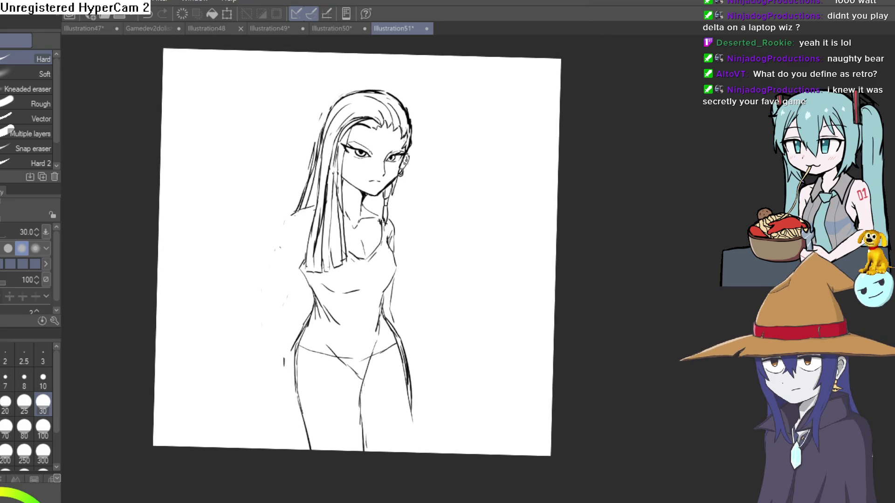
key("p")
Step: Rough in a hanging hand beside the right hip, alternating between G-pen and eraser
scroll(391, 228, "up", 4)
left_click_drag(391, 228, 302, 107)
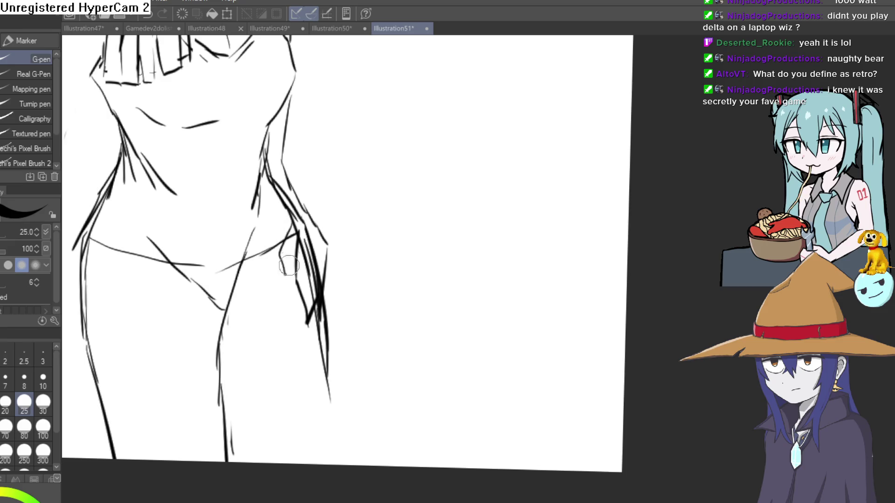
key("e")
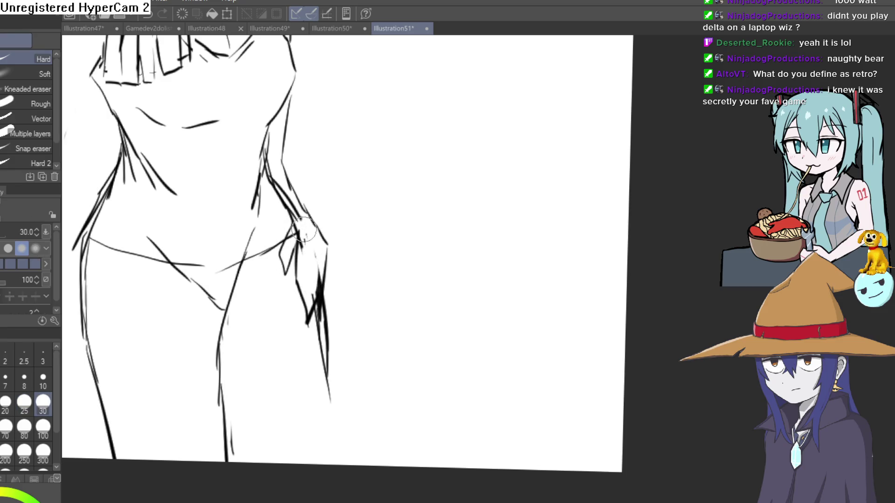
scroll(331, 161, "down", 3)
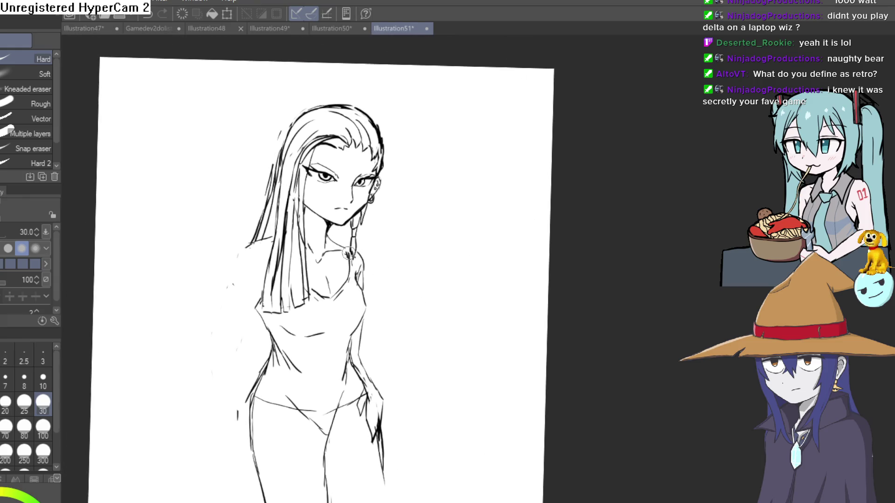
key("p")
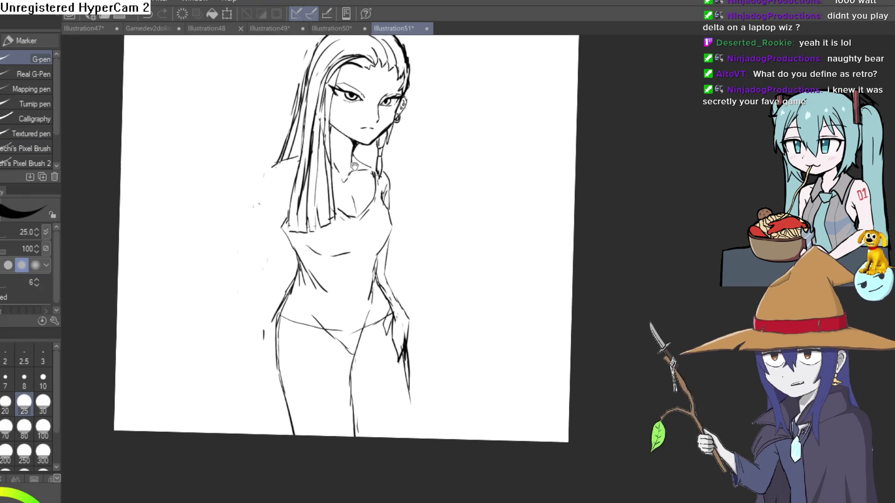
scroll(292, 176, "up", 3)
scroll(293, 176, "up", 2)
Step: Ink the curved left shoulder line with several short G-pen strokes
left_click_drag(301, 129, 262, 176)
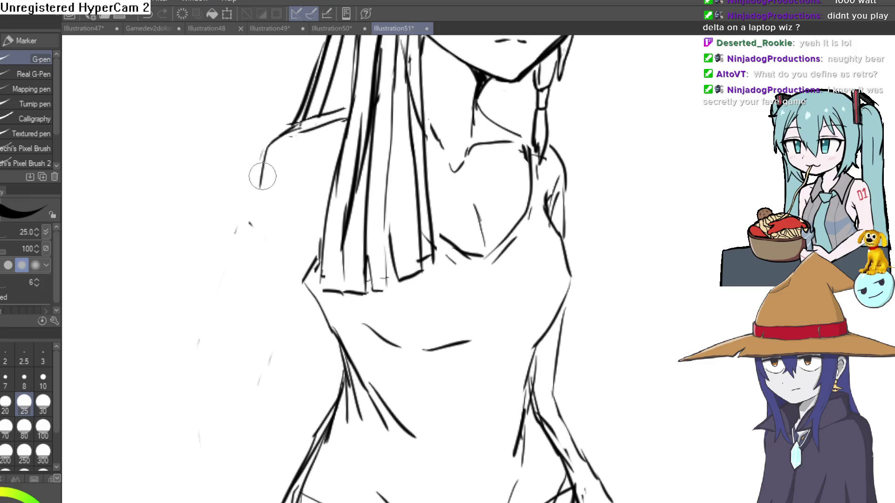
left_click_drag(273, 136, 259, 175)
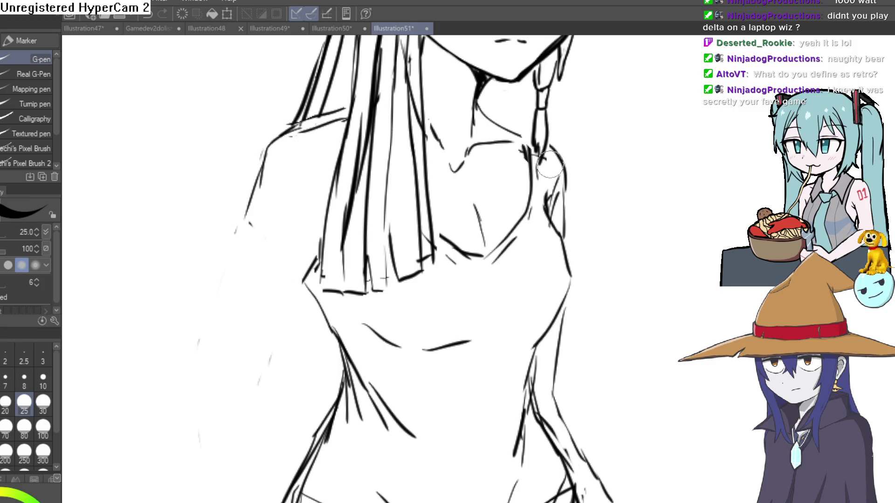
left_click_drag(430, 258, 436, 166)
left_click_drag(273, 102, 280, 142)
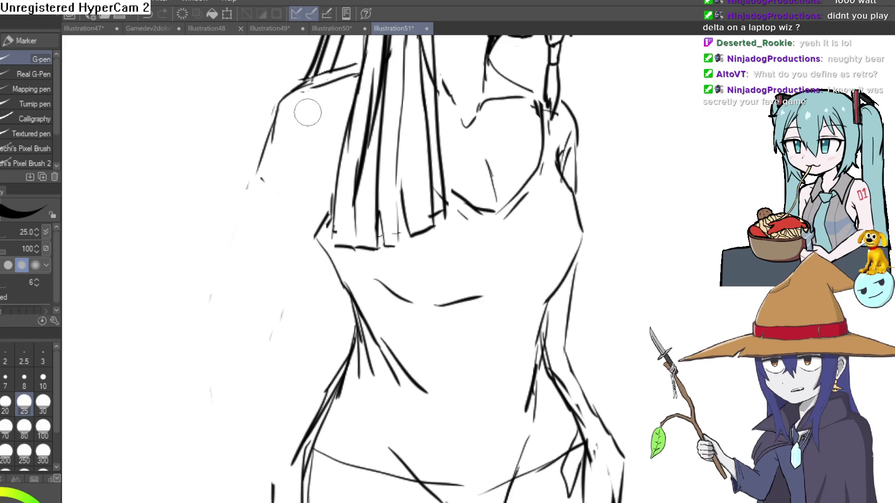
left_click_drag(254, 172, 256, 150)
mouse_move(298, 106)
left_mouse_down()
mouse_move(254, 161)
mouse_move(264, 154)
left_mouse_up()
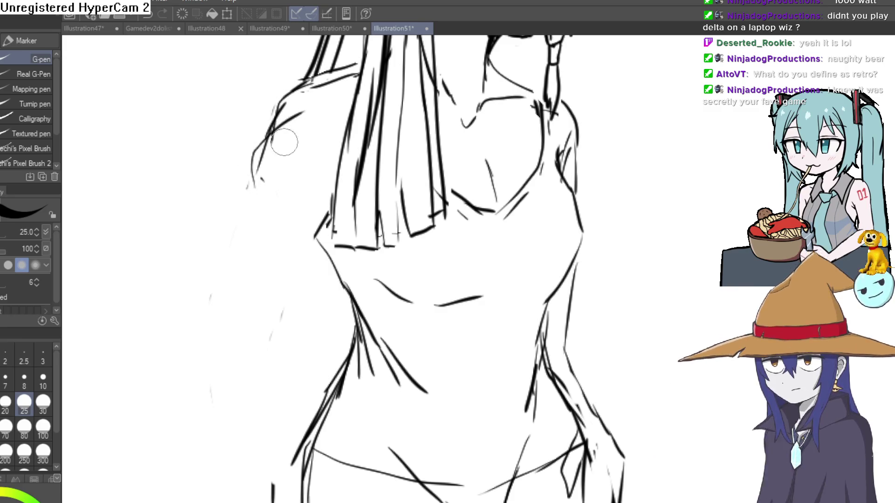
scroll(327, 133, "down", 3)
scroll(401, 114, "down", 4)
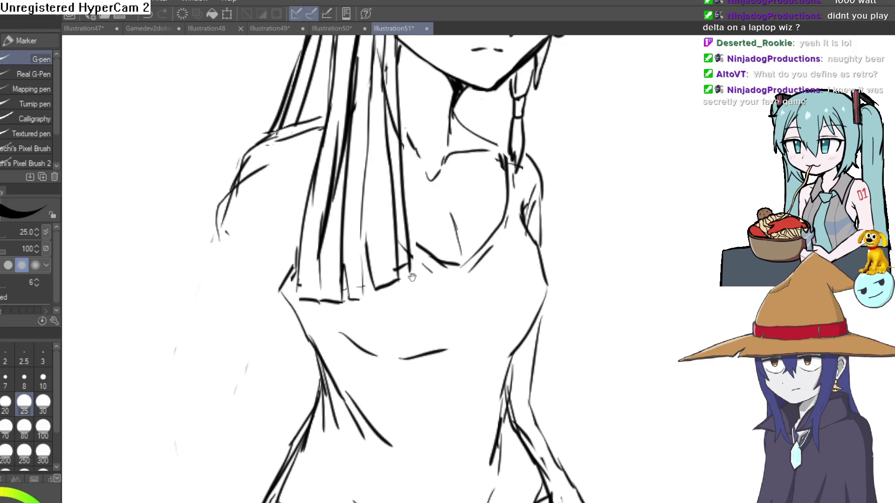
scroll(379, 309, "up", 3)
Step: Draw the upper arm line down the woman's side, undoing a stray stroke beside it
left_click_drag(379, 308, 495, 185)
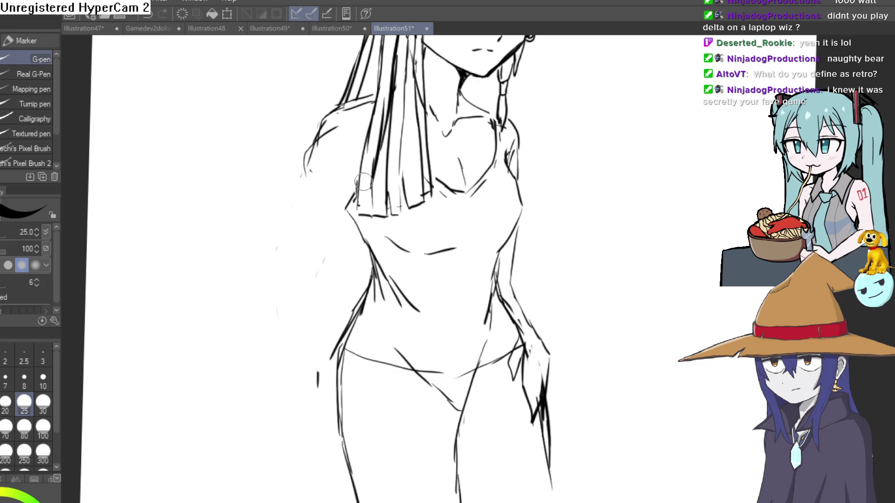
left_click_drag(333, 214, 305, 276)
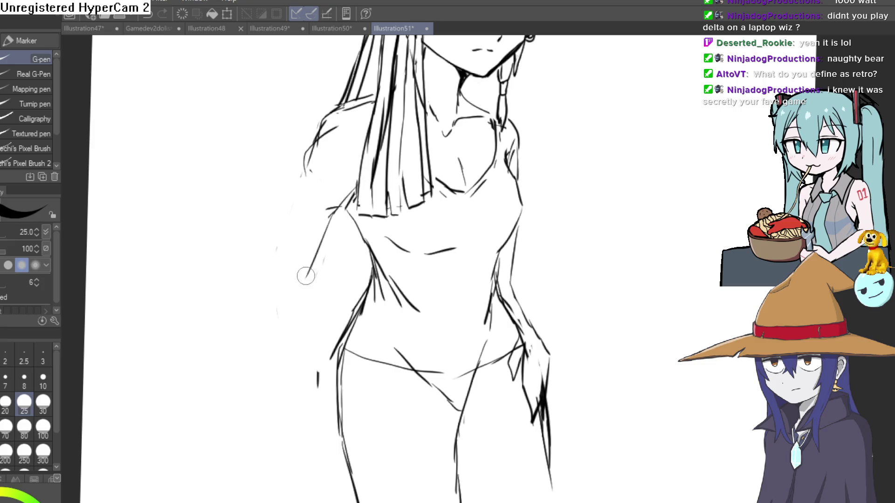
left_click_drag(307, 169, 278, 252)
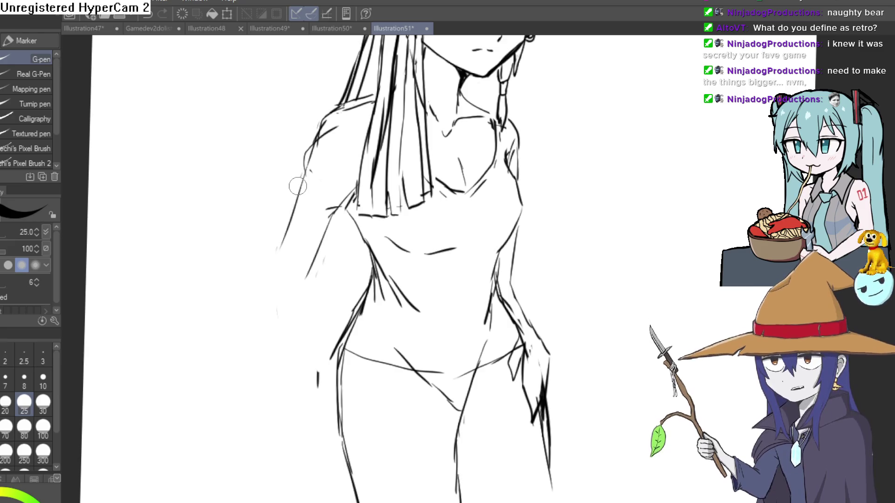
left_click_drag(344, 175, 313, 217)
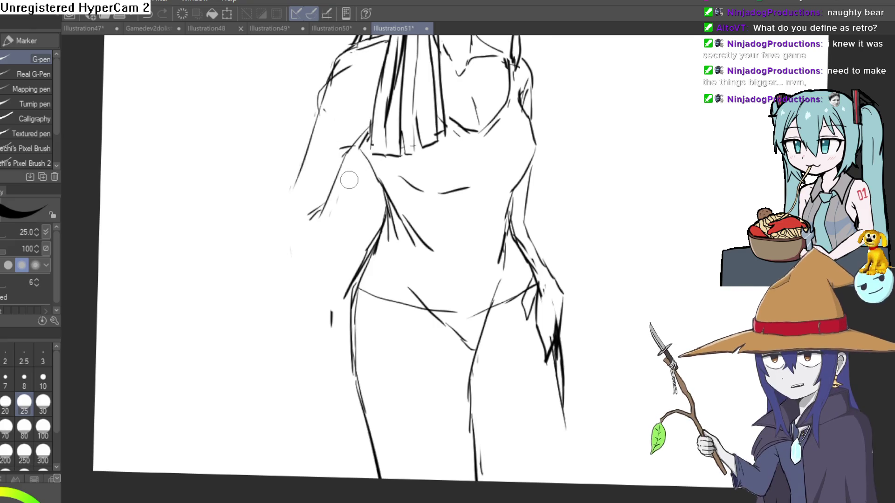
left_click_drag(340, 240, 341, 208)
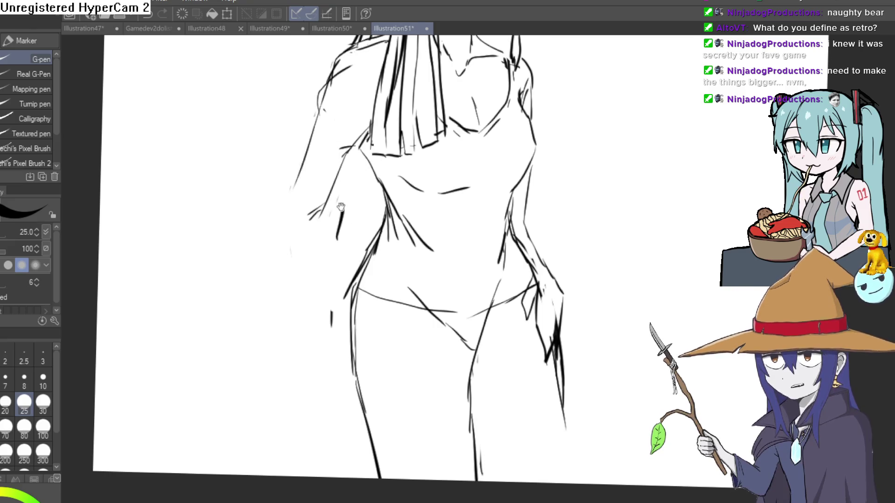
key("ctrl+z")
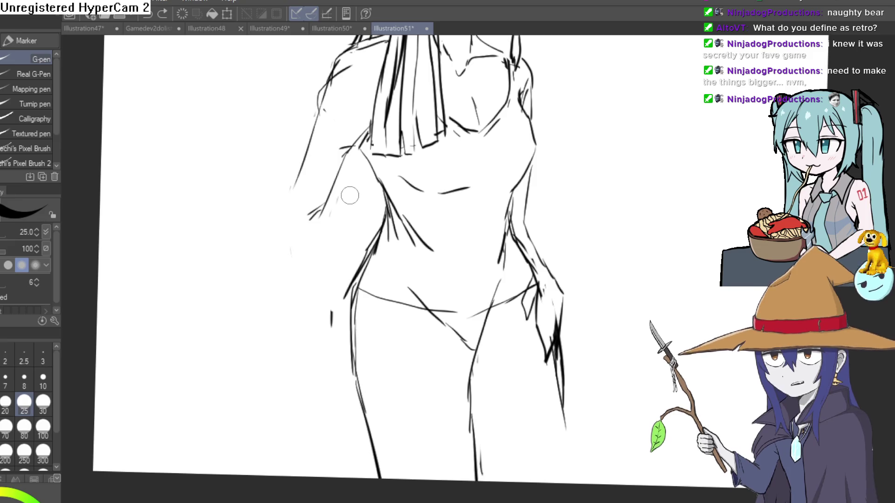
Step: Ink the outer and inner edges of the left arm down toward the hand
left_click_drag(346, 196, 329, 173)
scroll(320, 218, "down", 1)
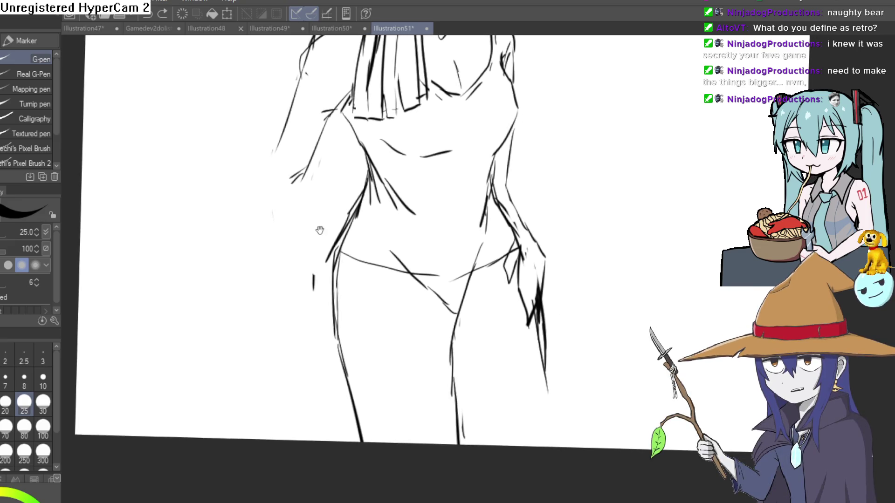
mouse_move(335, 211)
left_mouse_down()
mouse_move(322, 198)
mouse_move(311, 220)
left_mouse_up()
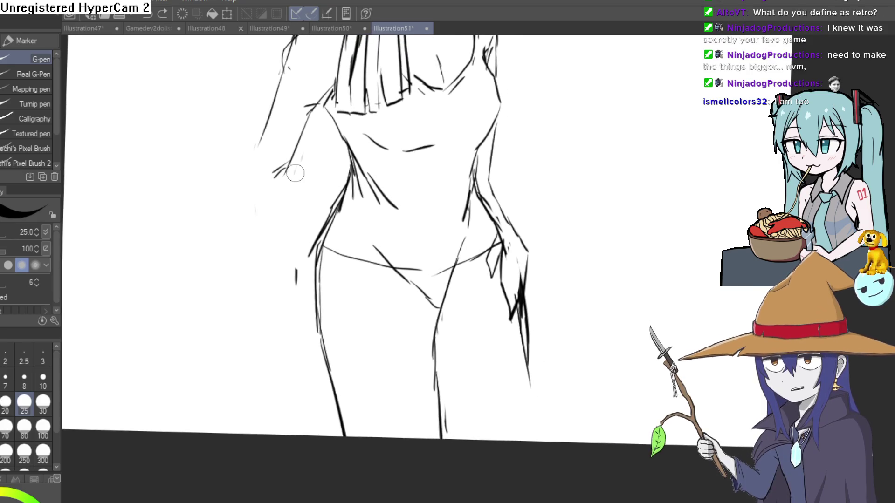
left_click_drag(287, 170, 299, 285)
left_click_drag(291, 237, 308, 301)
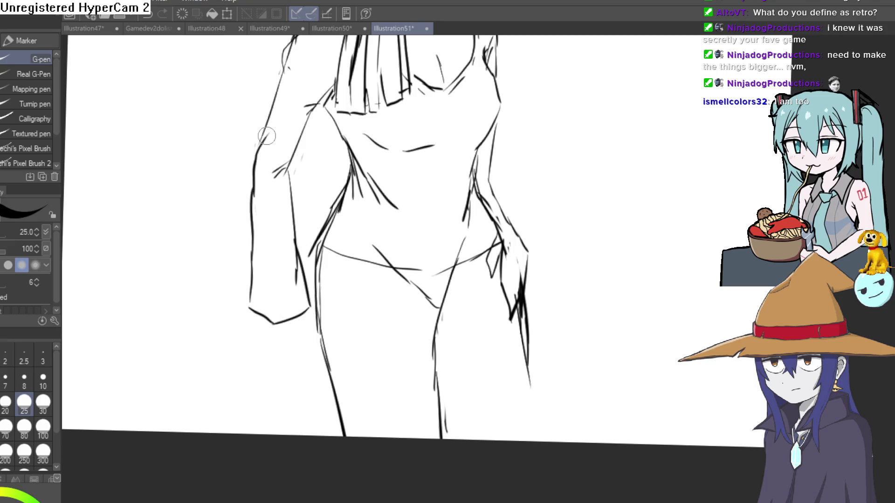
left_click_drag(312, 216, 301, 165)
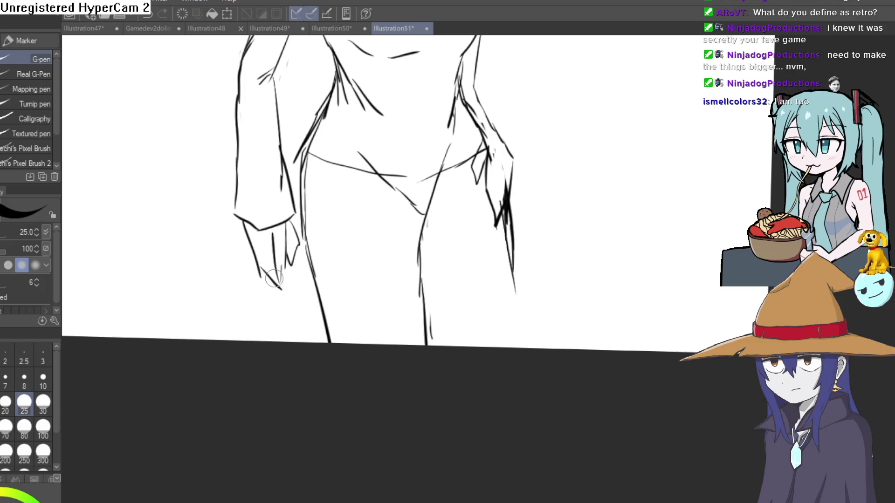
Step: Ink the left side of the hand below the sleeve cuff
left_click_drag(243, 222, 250, 281)
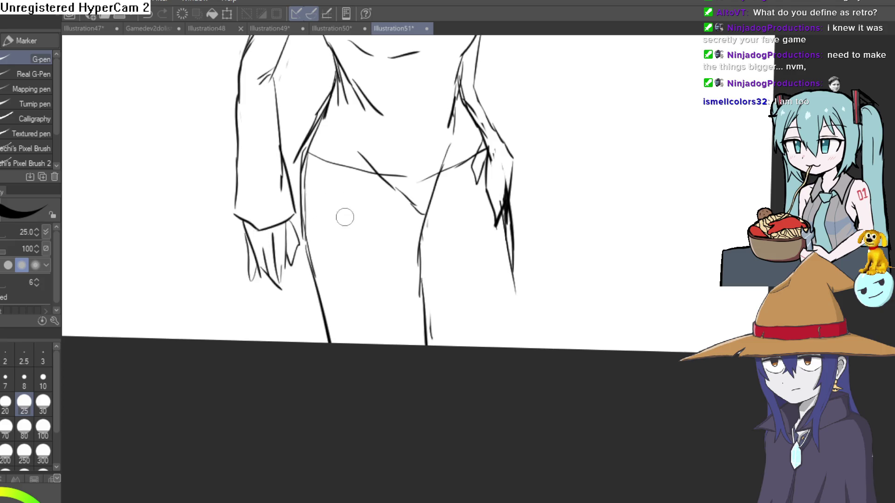
scroll(420, 266, "down", 5)
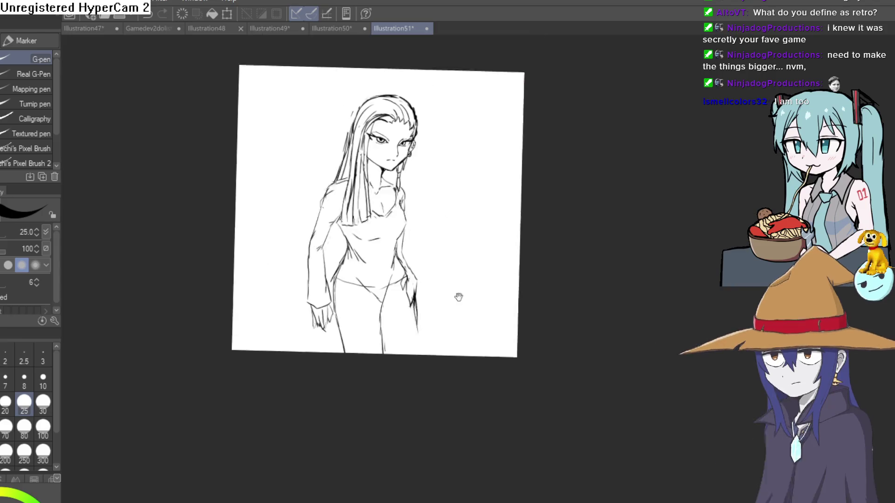
scroll(433, 254, "up", 5)
left_click_drag(394, 279, 403, 315)
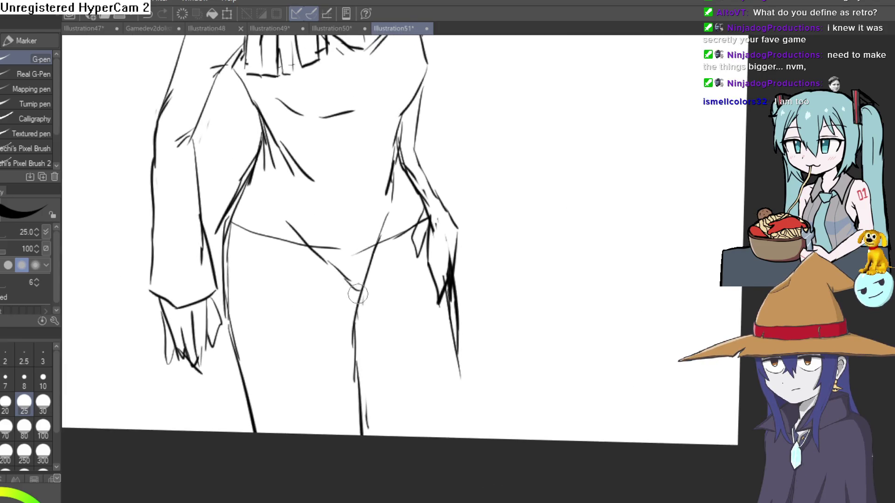
Step: Erase stray segments of the thigh line and redraw it with the pen
key("e")
left_click_drag(371, 261, 360, 292)
mouse_move(377, 254)
left_mouse_down()
mouse_move(364, 252)
mouse_move(359, 300)
mouse_move(372, 262)
left_mouse_up()
key("p")
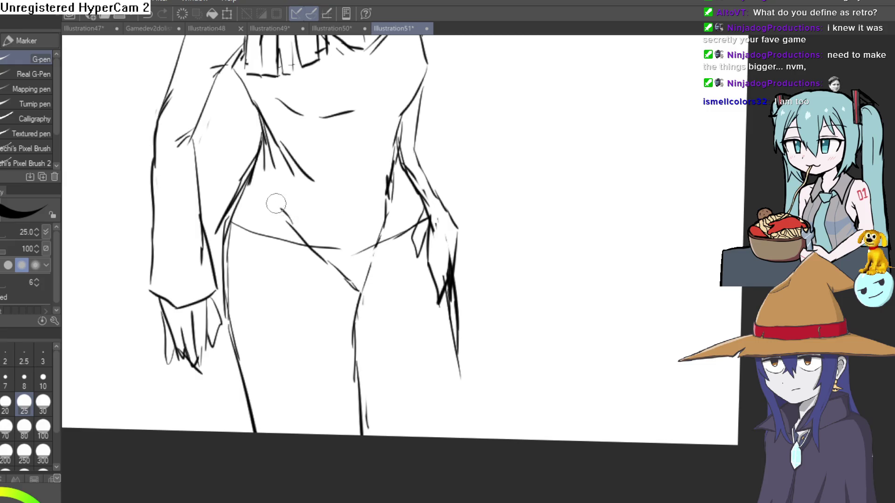
Step: Erase the centre line between the legs and redraw it from hips to bottom
key("e")
scroll(296, 226, "down", 5)
mouse_move(493, 222)
left_mouse_down()
mouse_move(446, 286)
mouse_move(443, 271)
left_mouse_up()
scroll(366, 364, "up", 5)
left_click_drag(371, 336, 378, 501)
key("p")
left_click_drag(368, 317, 386, 502)
Step: Add a short diagonal stroke at the hip and two strokes at the crotch
scroll(443, 326, "down", 3)
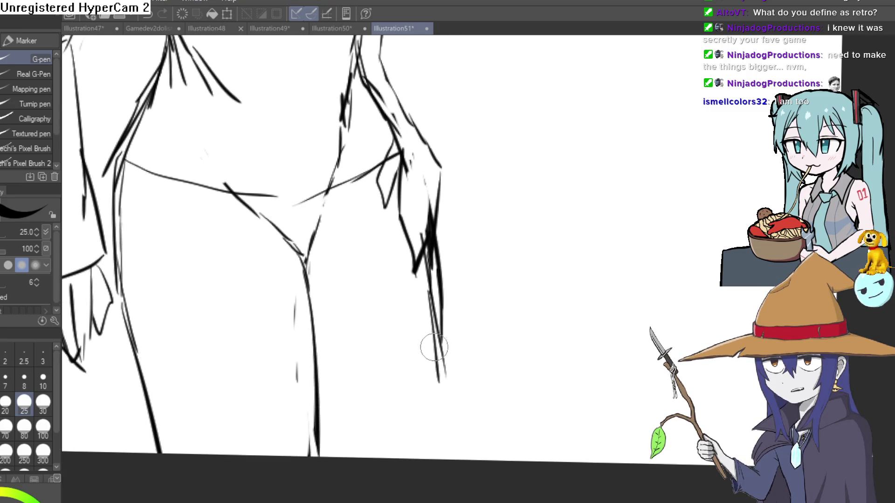
scroll(462, 375, "down", 5)
mouse_move(481, 326)
left_mouse_down()
mouse_move(503, 236)
mouse_move(496, 256)
mouse_move(480, 219)
left_mouse_up()
scroll(471, 187, "up", 5)
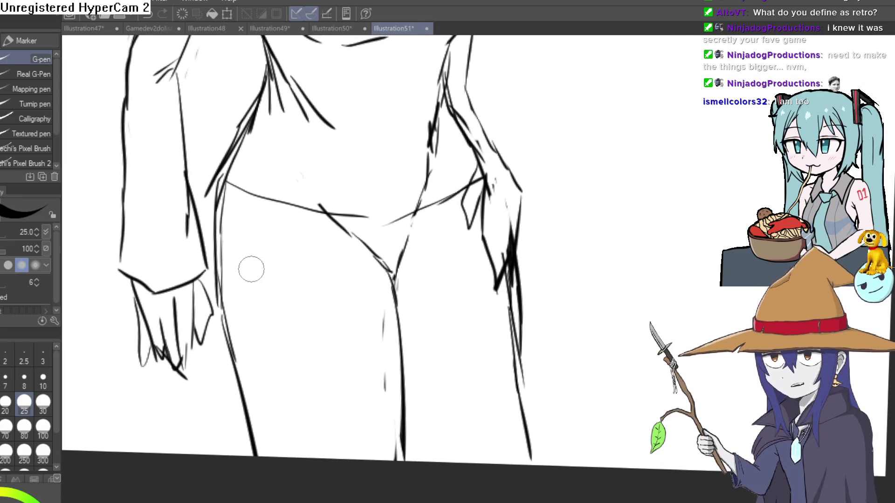
left_click_drag(233, 269, 268, 239)
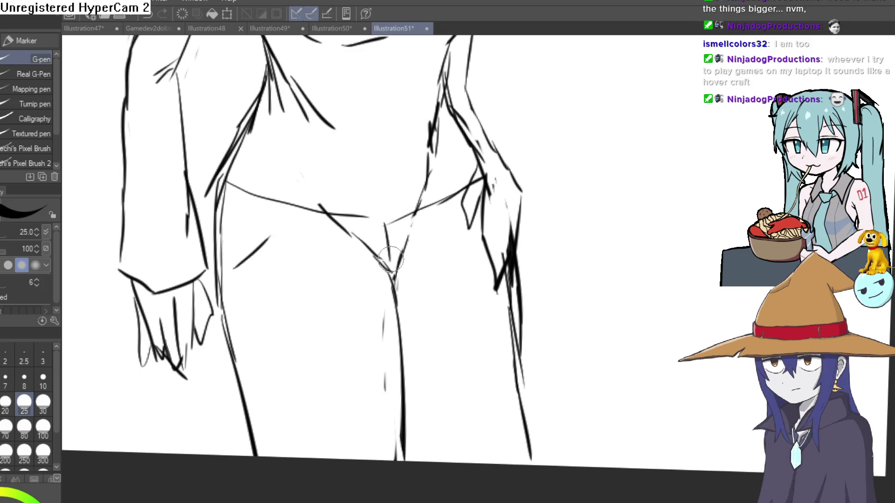
left_click_drag(385, 224, 394, 275)
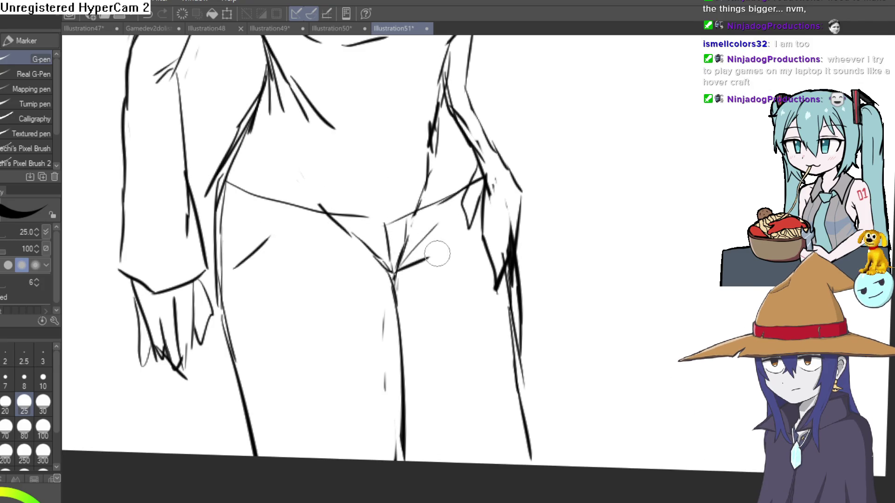
left_click_drag(345, 251, 394, 279)
Step: Straighten the canvas rotation and switch to the Hard eraser for more cleanup
scroll(461, 313, "down", 3)
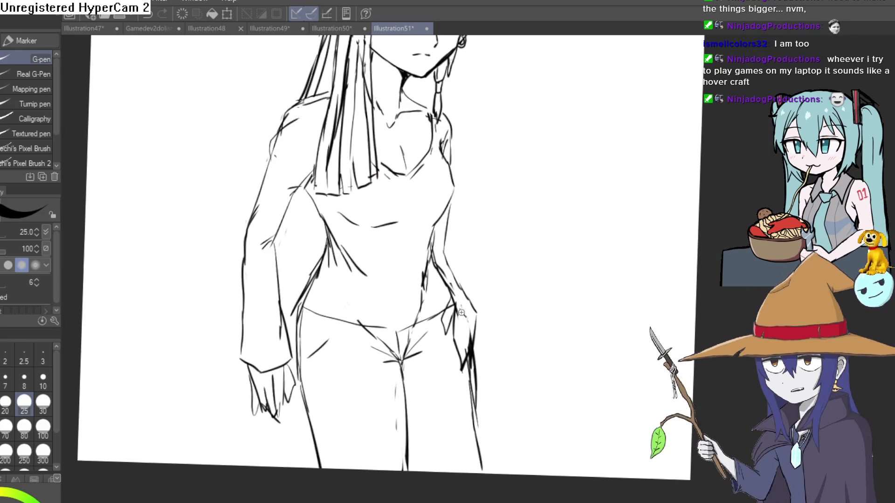
mouse_move(462, 313)
left_mouse_down()
mouse_move(546, 236)
mouse_move(494, 300)
mouse_move(549, 236)
mouse_move(372, 205)
mouse_move(347, 256)
mouse_move(313, 199)
mouse_move(317, 169)
mouse_move(307, 216)
mouse_move(324, 261)
left_mouse_up()
left_click_drag(410, 282, 437, 313)
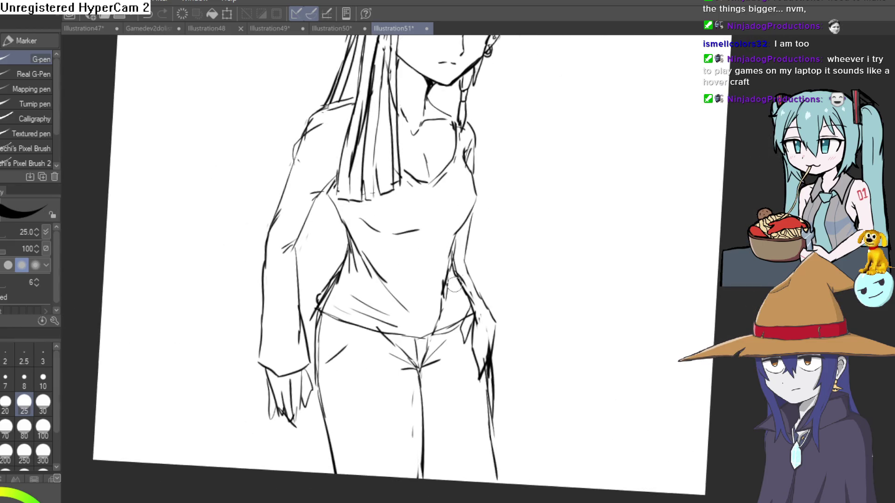
key("e")
scroll(444, 294, "down", 3)
mouse_move(486, 247)
left_mouse_down()
mouse_move(511, 242)
mouse_move(378, 192)
left_mouse_up()
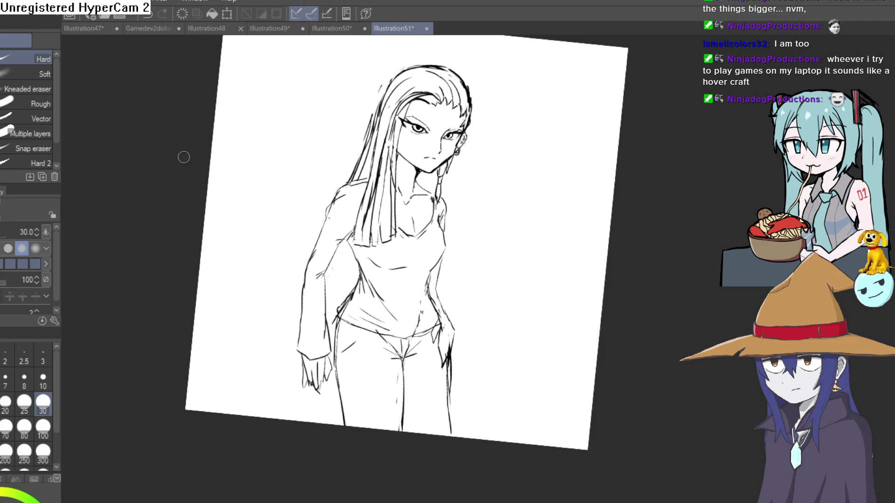
key("p")
left_click_drag(512, 98, 467, 111)
scroll(361, 181, "up", 3)
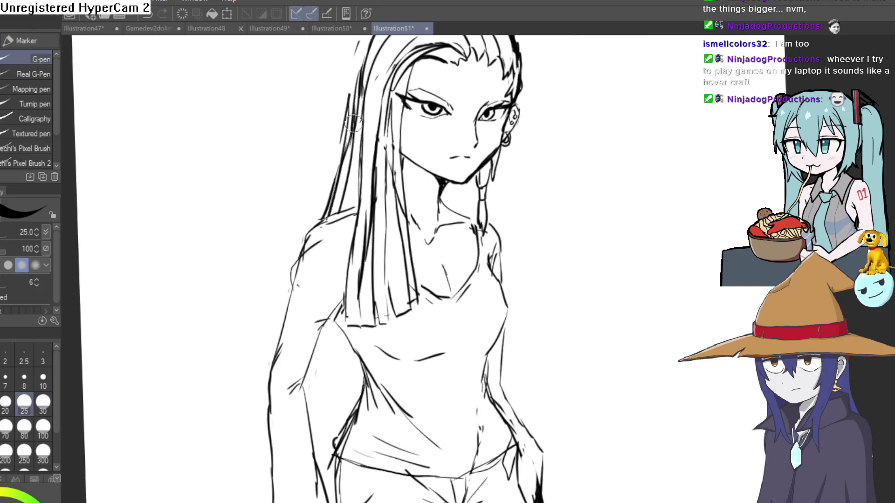
left_click_drag(353, 120, 339, 228)
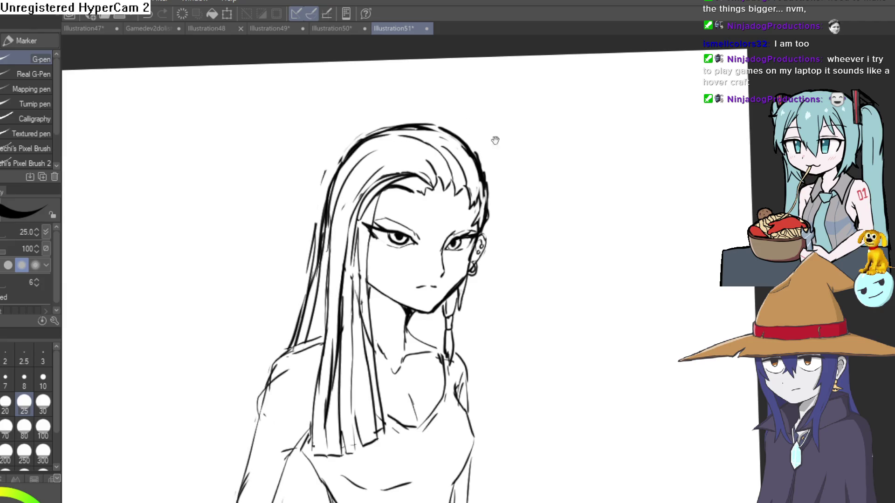
mouse_move(495, 140)
left_mouse_down()
mouse_move(483, 160)
mouse_move(476, 135)
mouse_move(476, 150)
mouse_move(458, 170)
left_mouse_up()
scroll(327, 233, "up", 3)
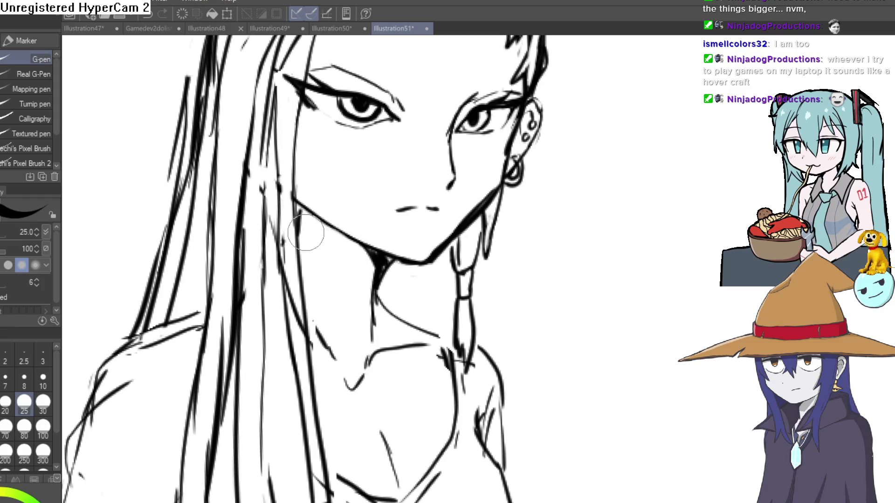
scroll(401, 289, "down", 4)
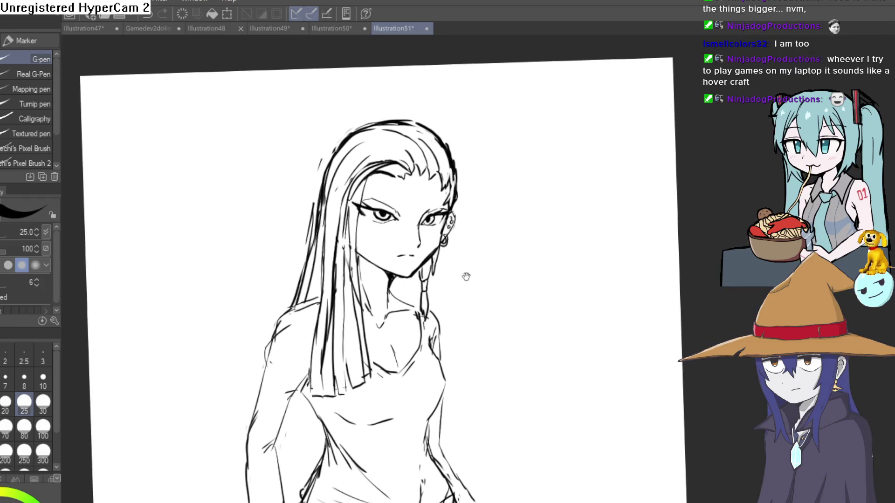
mouse_move(491, 221)
left_mouse_down()
mouse_move(513, 205)
mouse_move(619, 197)
left_mouse_up()
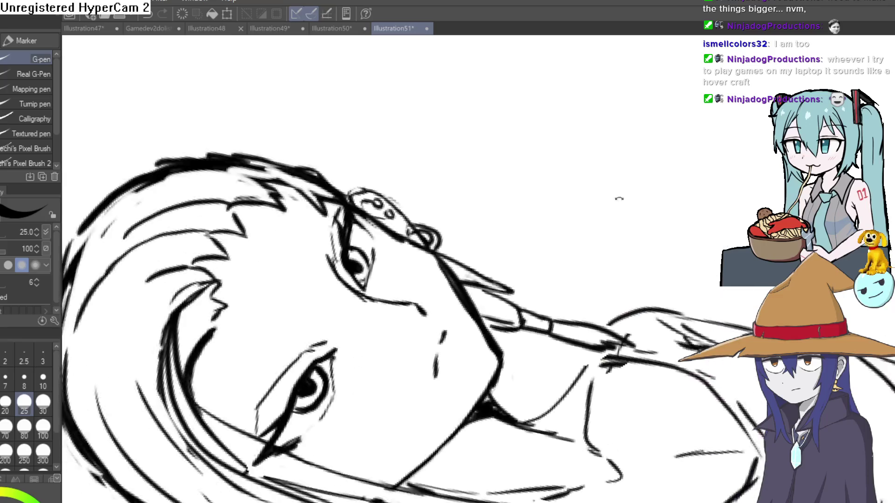
scroll(486, 306, "up", 3)
scroll(486, 306, "down", 2)
scroll(466, 233, "up", 2)
scroll(443, 149, "up", 3)
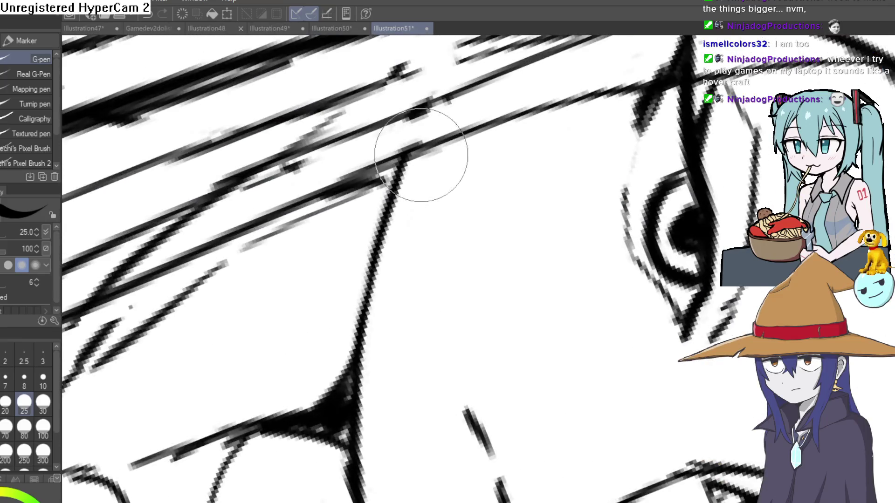
scroll(466, 196, "down", 5)
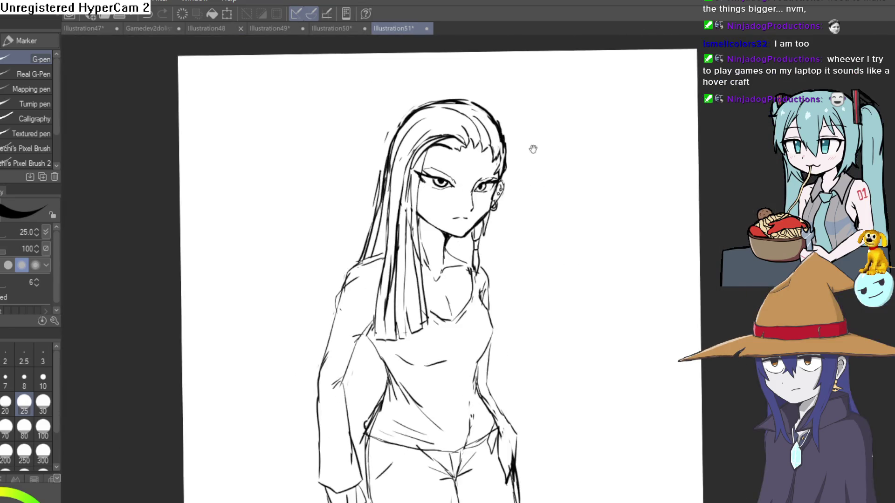
mouse_move(533, 149)
left_mouse_down()
mouse_move(565, 124)
mouse_move(541, 138)
mouse_move(533, 162)
mouse_move(516, 144)
left_mouse_up()
scroll(354, 270, "up", 1)
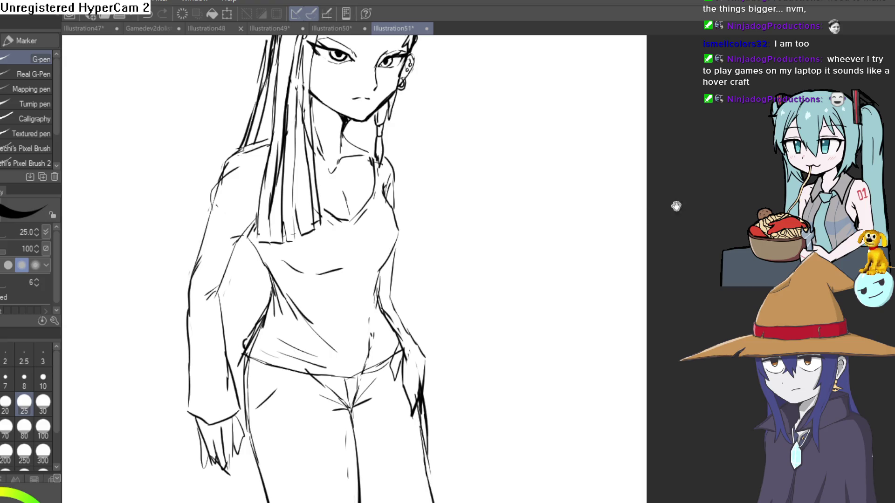
mouse_move(676, 207)
left_mouse_down()
mouse_move(505, 350)
mouse_move(488, 260)
left_mouse_up()
scroll(515, 330, "down", 1)
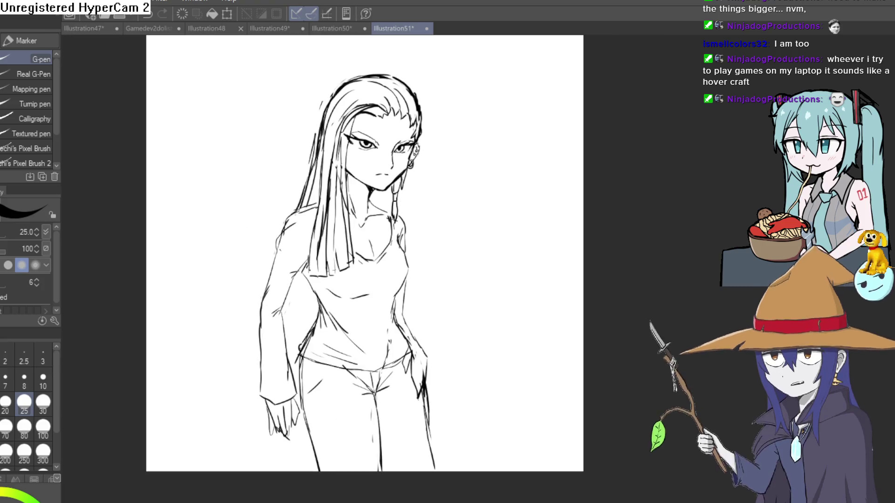
Step: Check the drawing mirrored, then fill the shirt with red
key("h")
key("h")
key("h")
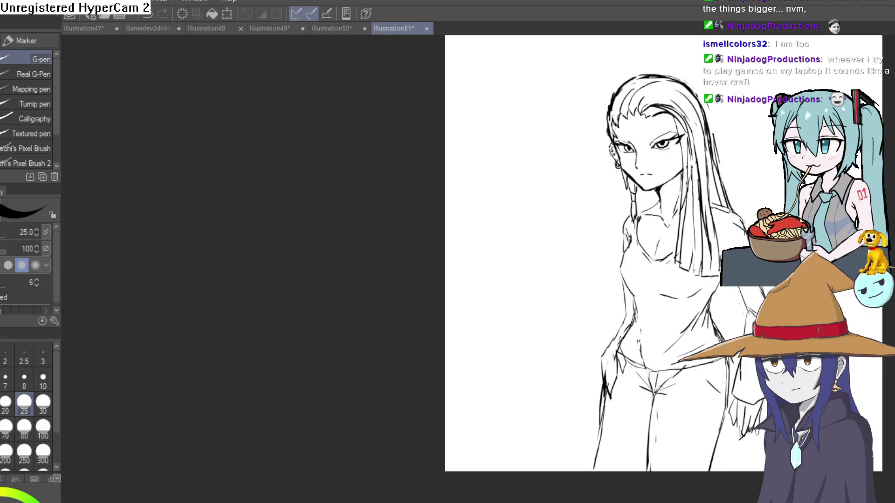
key("h")
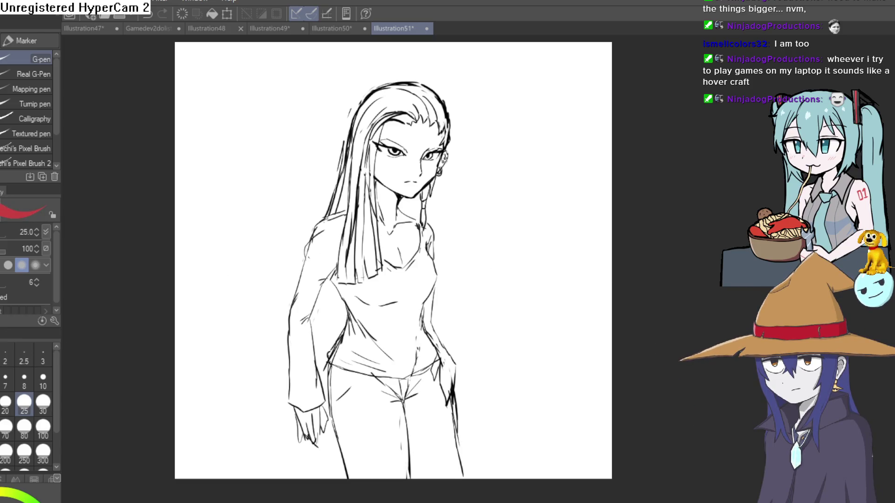
key("g")
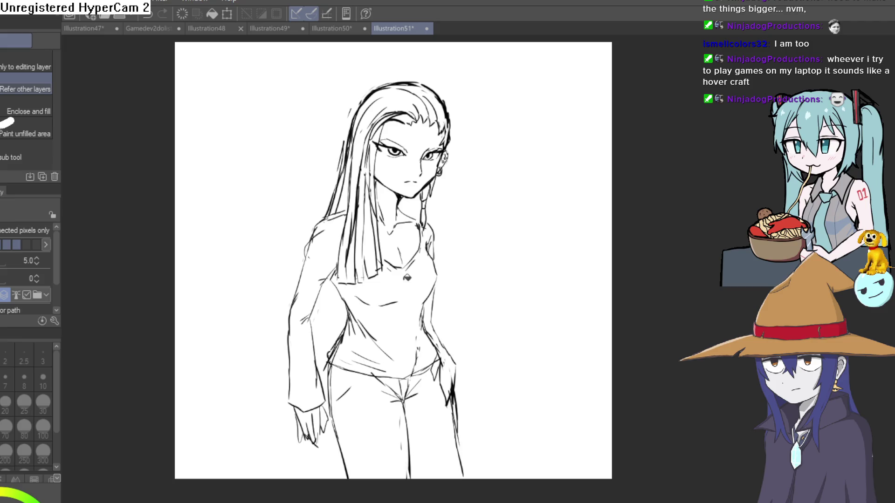
left_click(409, 295)
key("ctrl+z")
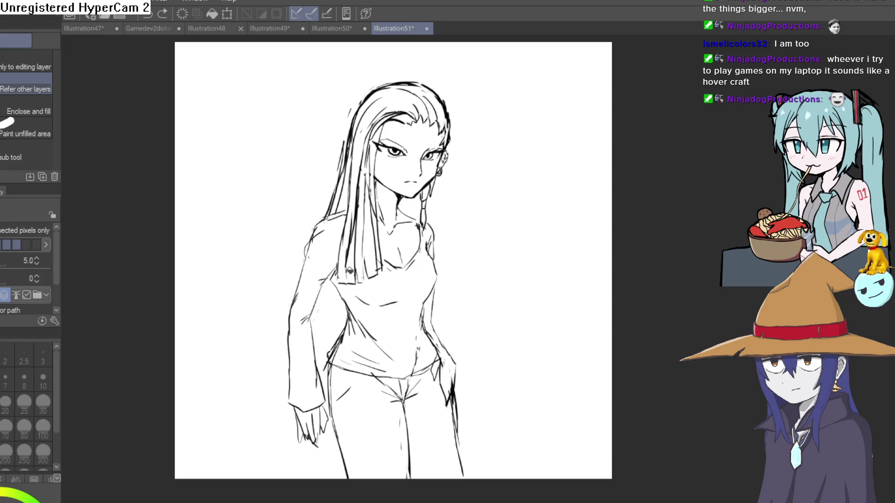
scroll(56, 275, "down", 2)
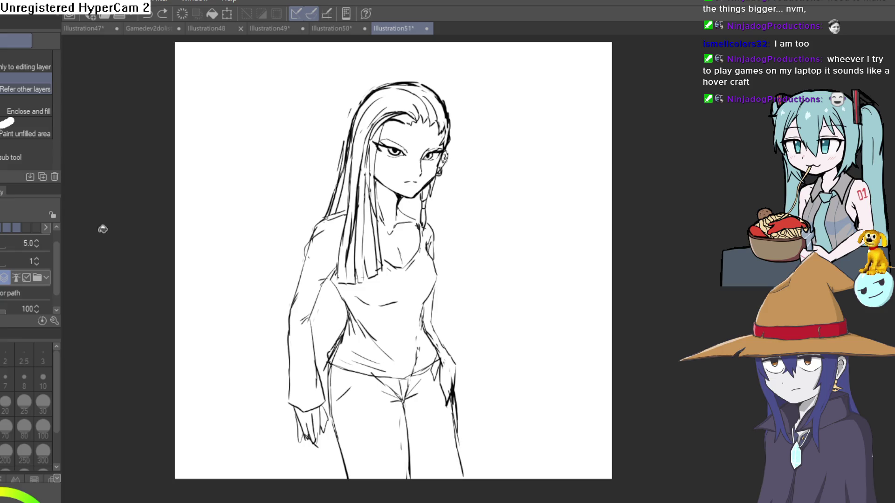
left_click(405, 314)
Step: Fill the left sleeve and the gap beside the arm red, and try blue on the jeans
left_click(326, 247)
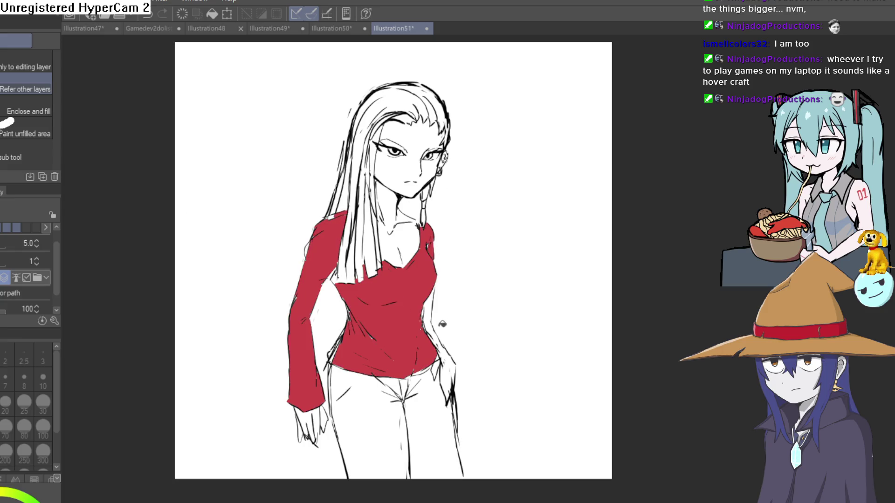
left_click(438, 327)
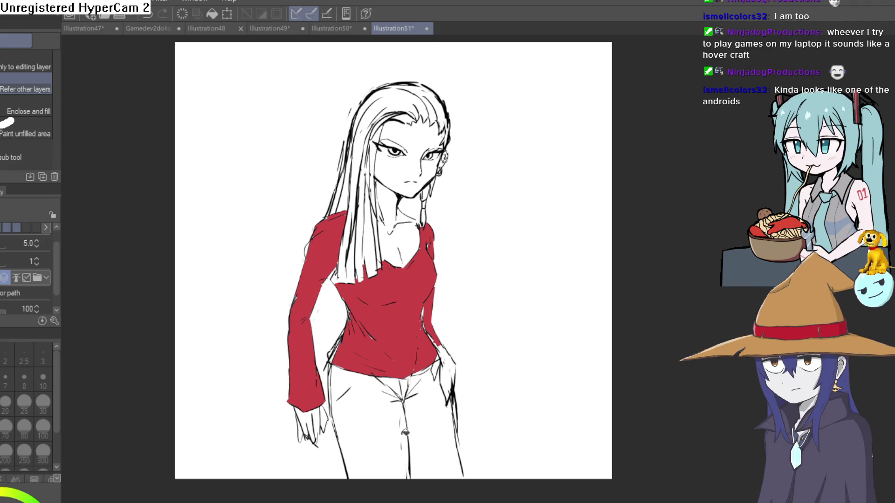
left_click(405, 433)
left_click(424, 420)
Step: Fill both jeans legs with flat blue, discarding an earlier blue-grey attempt
key("ctrl+z")
key("ctrl+z")
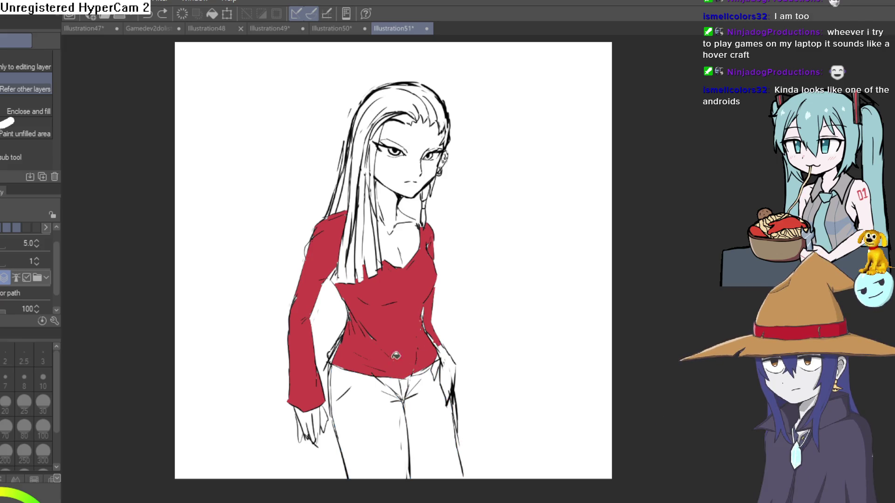
left_click(345, 422)
left_click(422, 405)
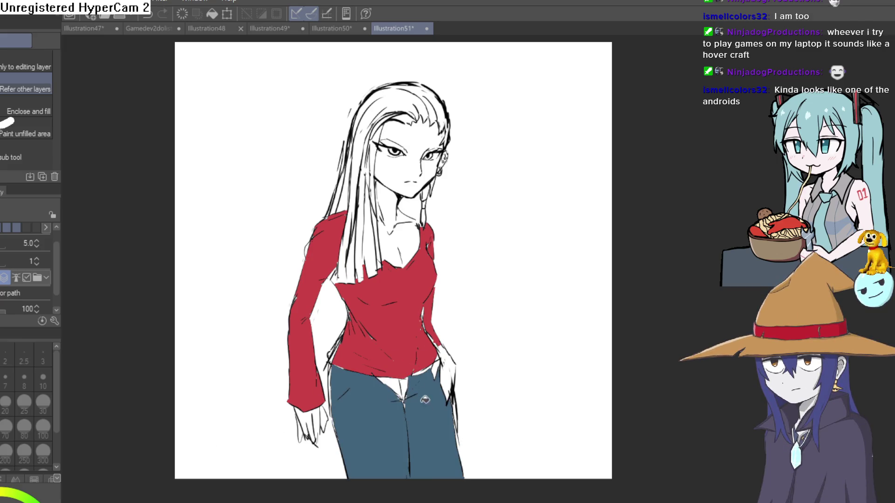
key("ctrl+z")
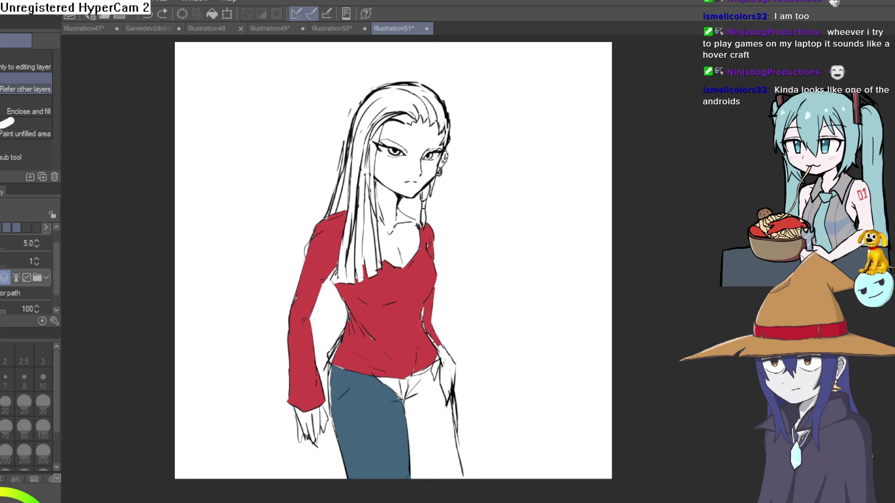
key("ctrl+z")
key("ctrl+y")
key("ctrl+z")
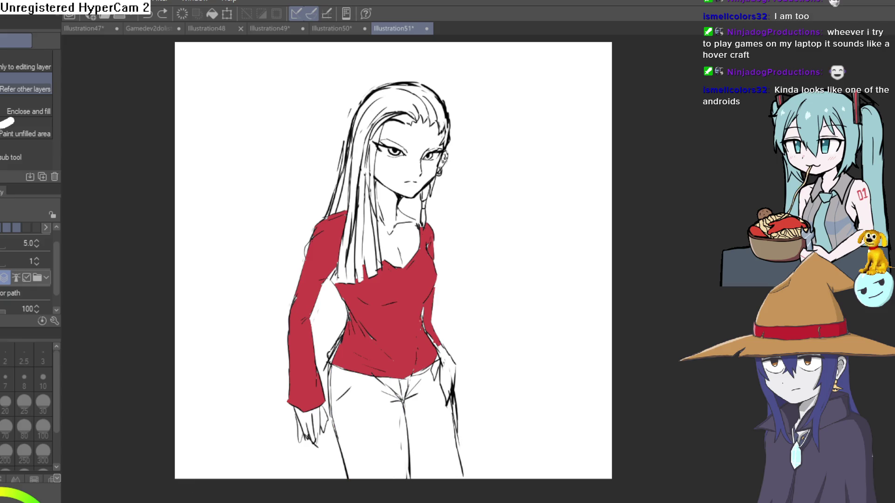
left_click(387, 449)
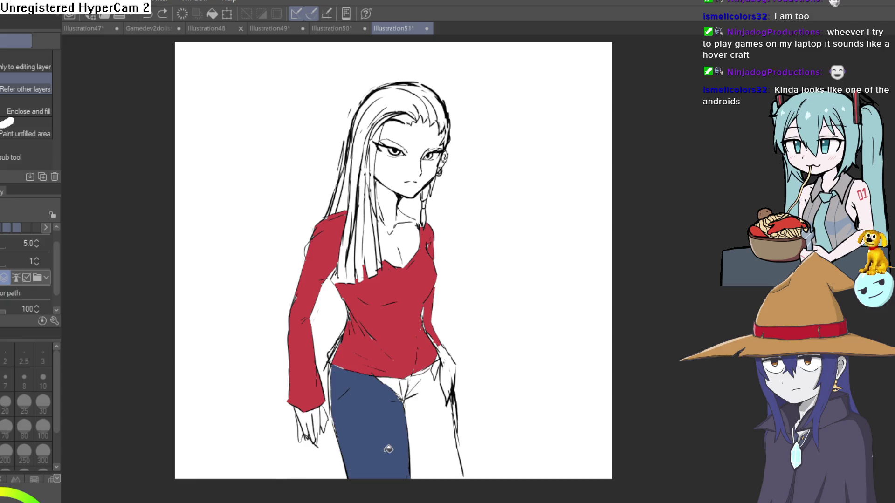
left_click(425, 410)
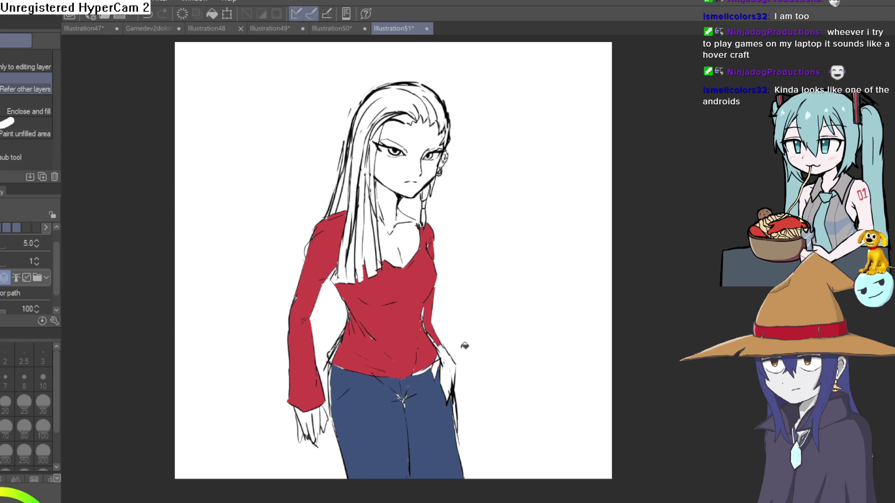
mouse_move(439, 363)
left_mouse_down()
mouse_move(420, 452)
mouse_move(407, 406)
left_mouse_up()
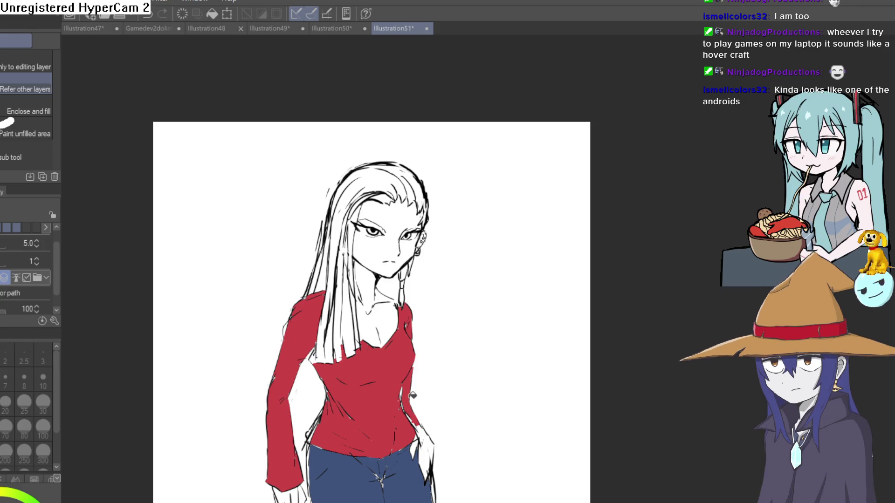
Step: Sample the shirt's muted red and refill the bright red shoulder patch with it
key("i")
left_click(359, 408)
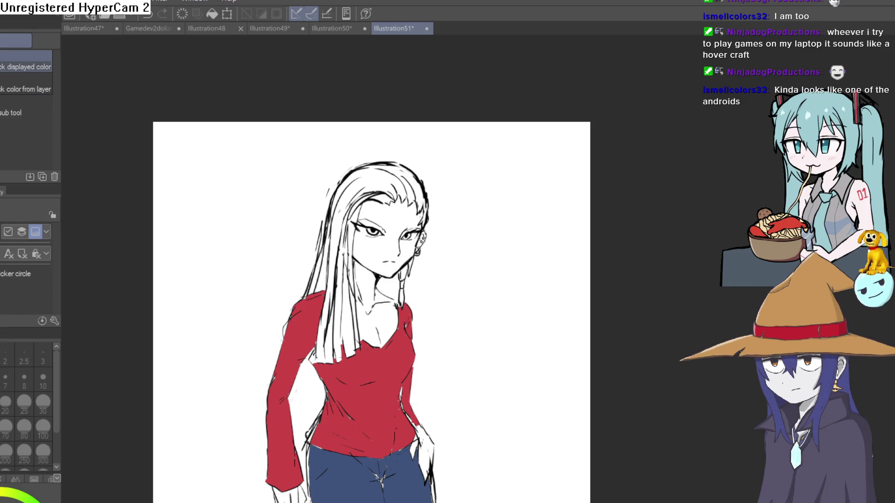
key("g")
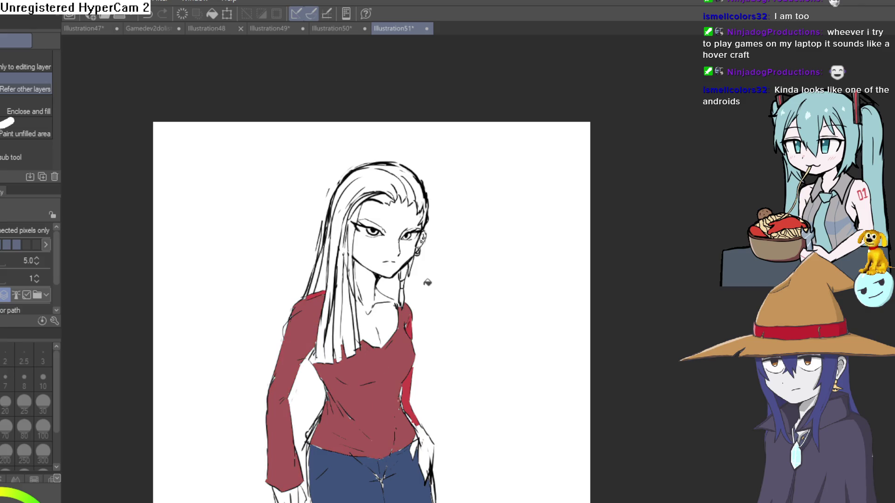
left_click(410, 319)
Step: Fill the hair and the gaps along the left strand with dark green
left_click_drag(364, 338, 356, 359)
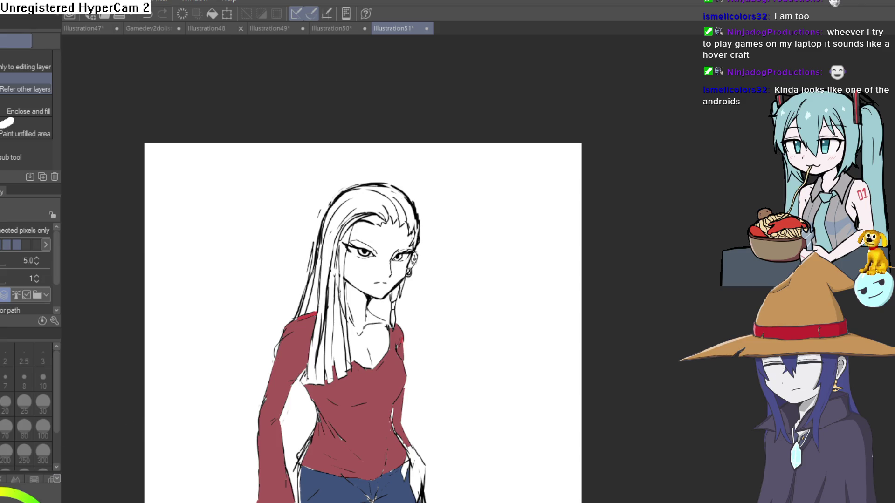
left_click(370, 203)
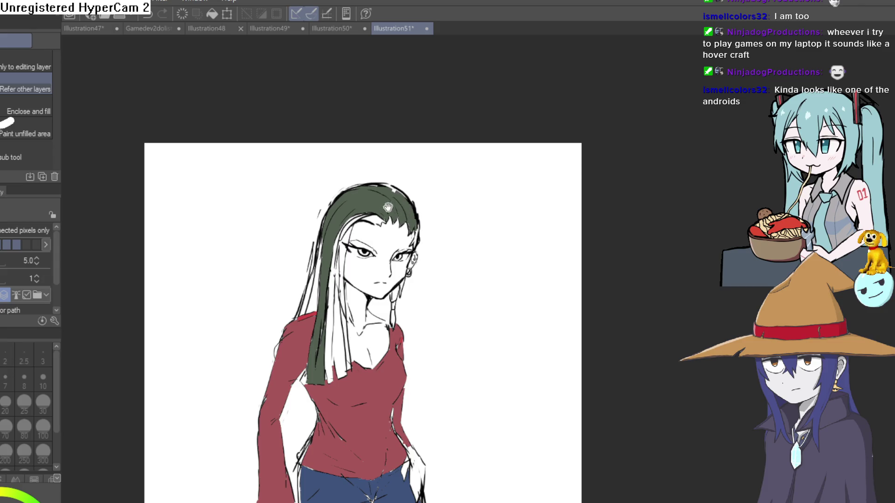
left_click_drag(388, 207, 411, 200)
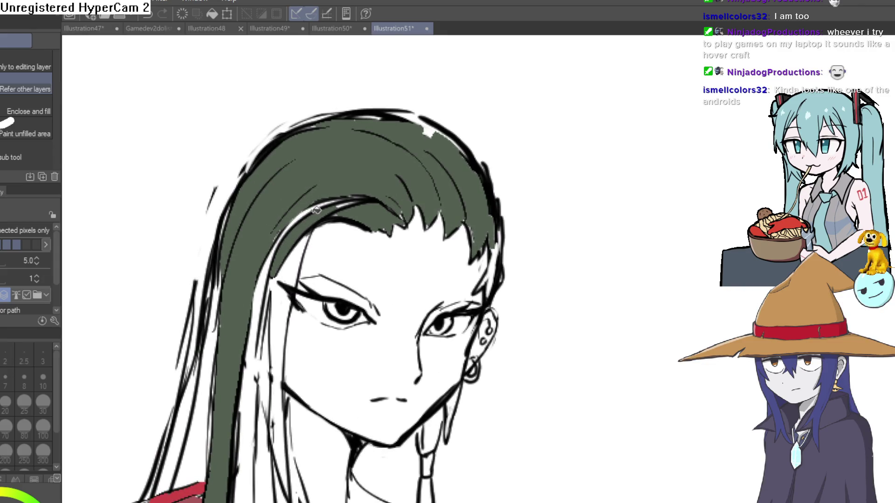
mouse_move(309, 214)
left_mouse_down()
mouse_move(261, 322)
mouse_move(282, 373)
mouse_move(299, 252)
mouse_move(267, 368)
mouse_move(233, 261)
mouse_move(196, 210)
mouse_move(219, 229)
mouse_move(221, 287)
left_mouse_up()
scroll(266, 368, "down", 3)
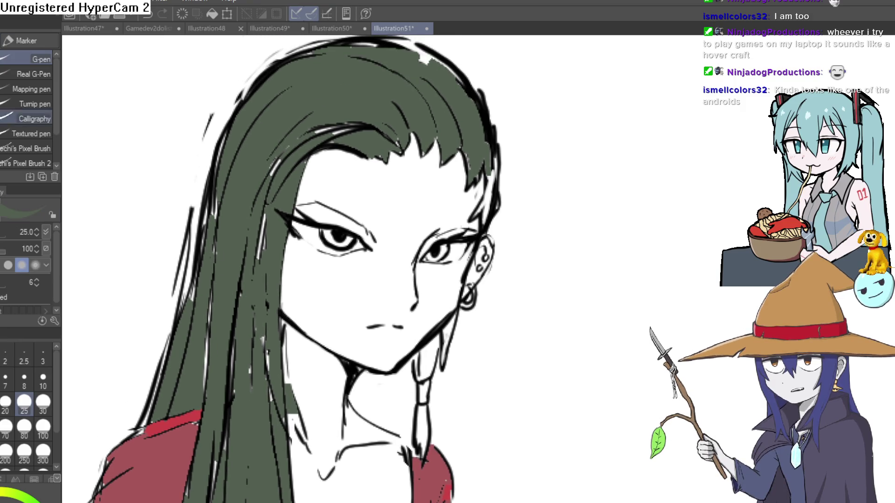
Step: Paint green over the white hair gap near the ear with the G-pen
key("p")
scroll(223, 279, "down", 1)
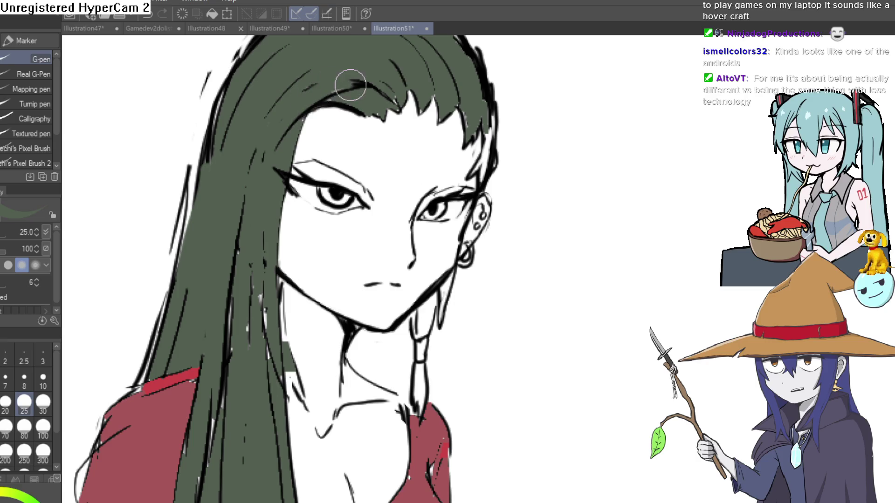
scroll(416, 108, "up", 1)
scroll(373, 130, "up", 2)
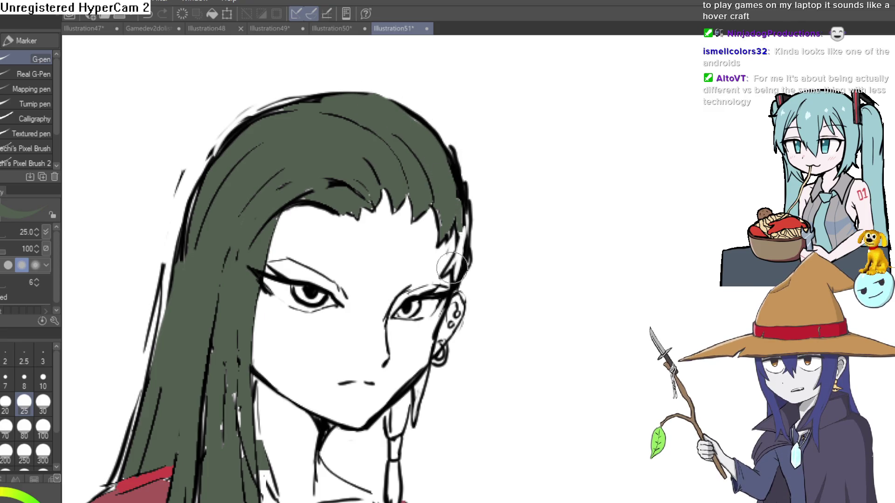
left_click_drag(452, 268, 461, 242)
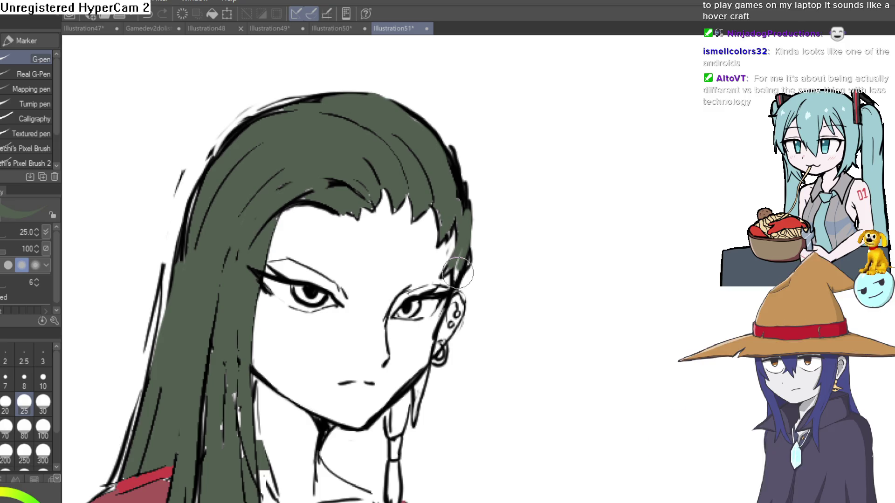
scroll(457, 272, "down", 3)
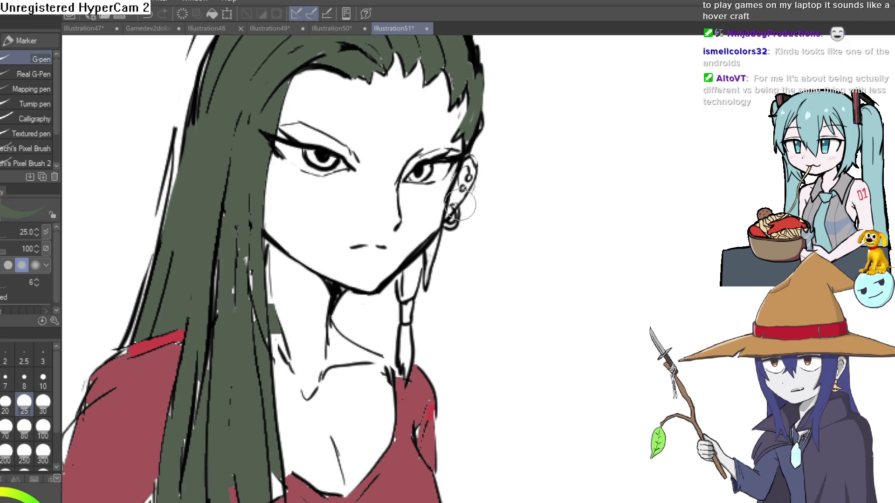
Step: Fill two small hair gaps near the chin green and paint over the white streak
key("g")
left_click(430, 251)
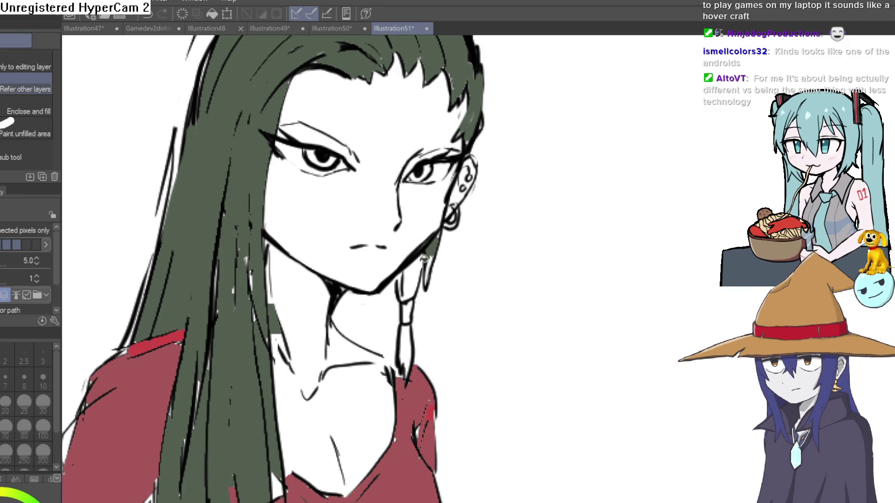
left_click(413, 259)
key("p")
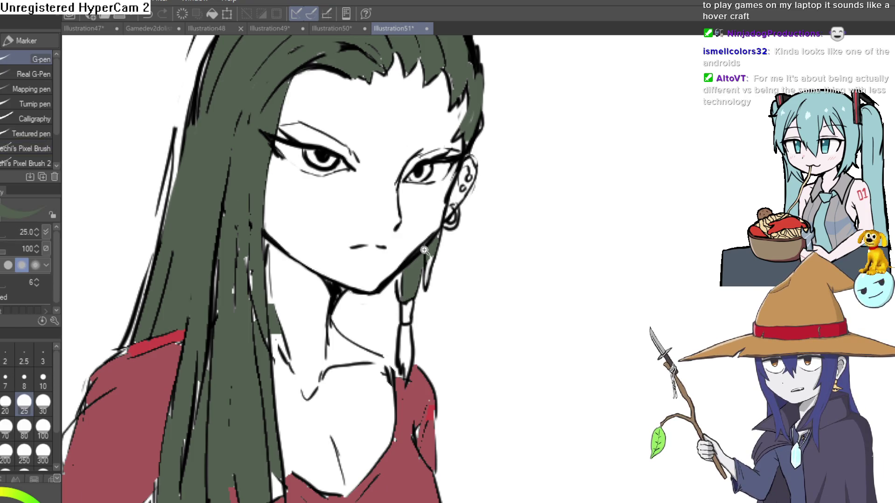
scroll(417, 254, "up", 2)
mouse_move(441, 263)
left_mouse_down()
mouse_move(421, 314)
mouse_move(444, 251)
left_mouse_up()
scroll(443, 250, "down", 5)
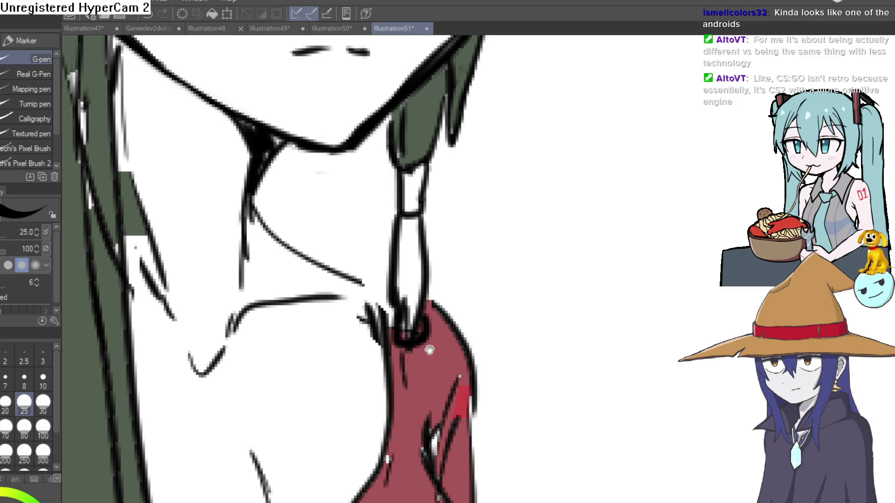
Step: Sample the hair green and fill the upper and lower sections of the neck strand
mouse_move(430, 350)
left_mouse_down()
mouse_move(414, 274)
mouse_move(386, 416)
mouse_move(381, 275)
left_mouse_up()
key("i")
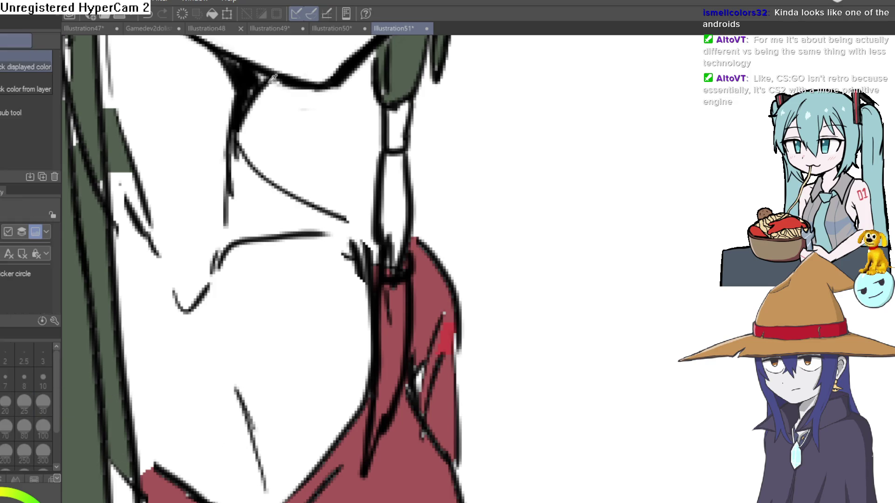
left_click(394, 76)
key("g")
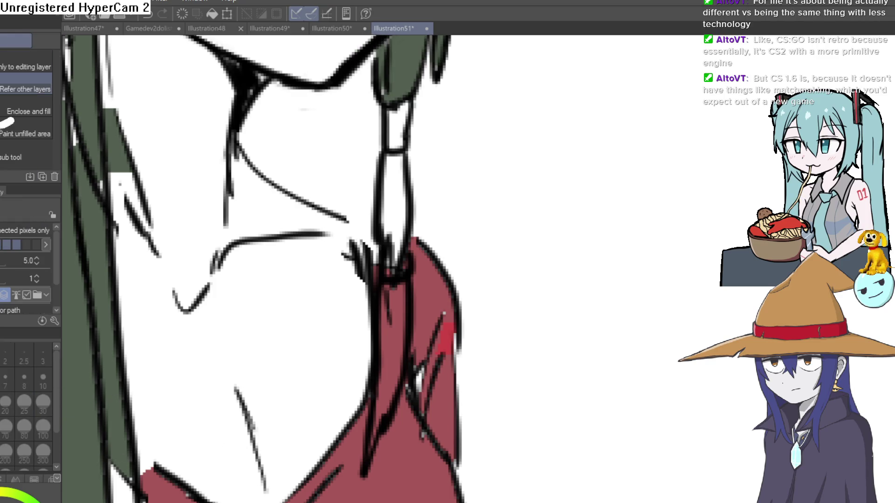
left_click(403, 304)
key("ctrl+z")
left_click(403, 200)
left_click(400, 316)
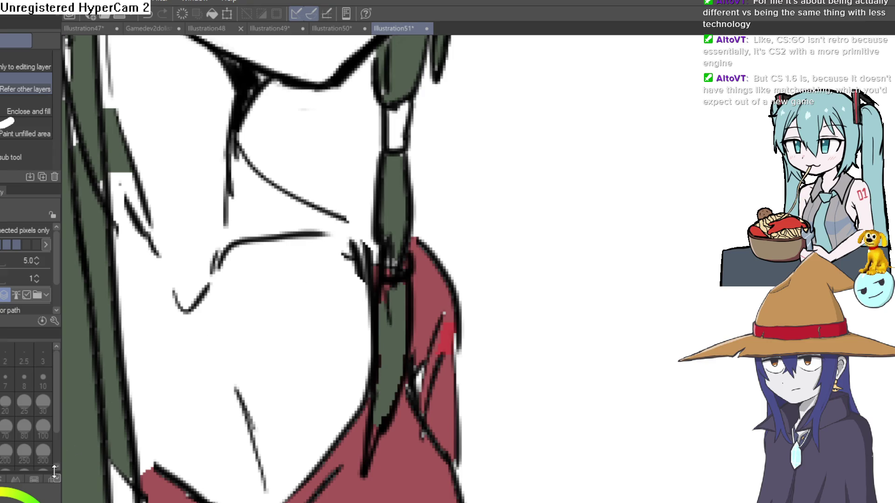
key("p")
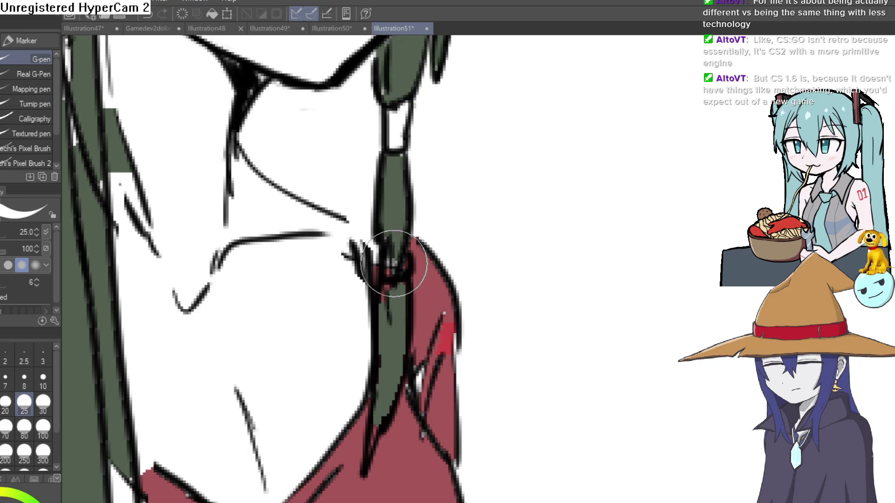
scroll(458, 255, "down", 10)
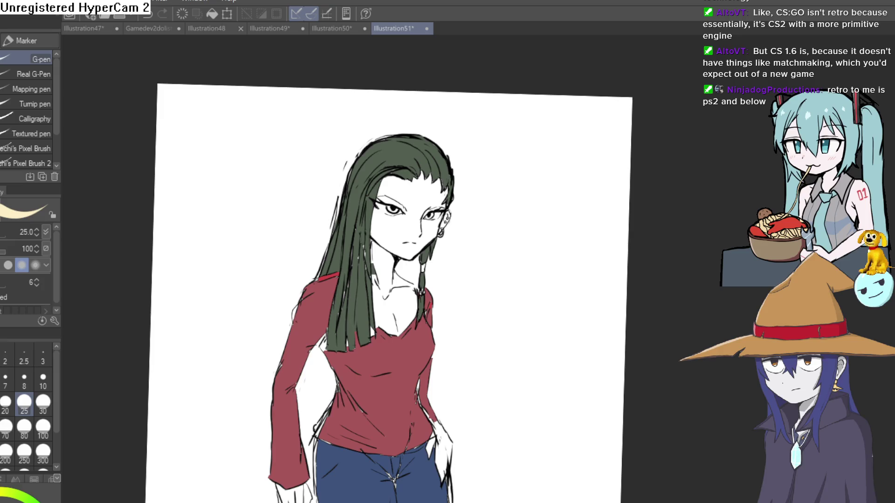
Step: Fill the face with pale skin colour, undoing two neck-and-chest fill attempts
key("g")
left_click(405, 279)
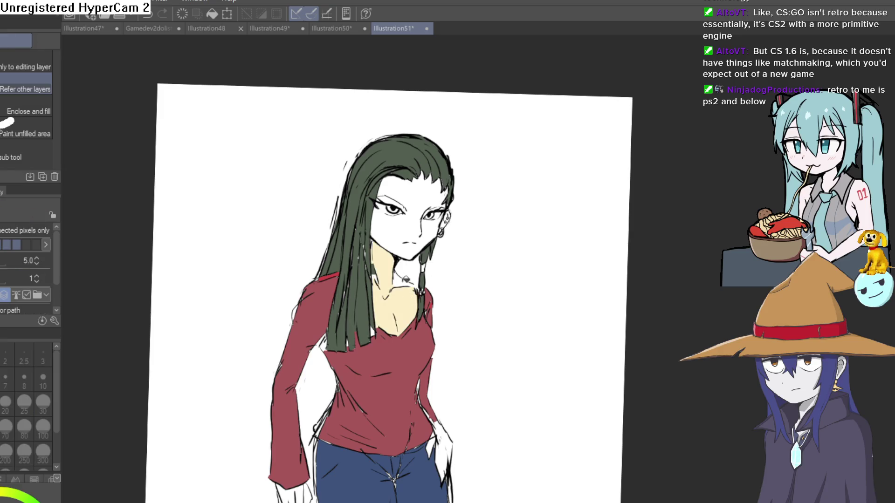
key("ctrl+z")
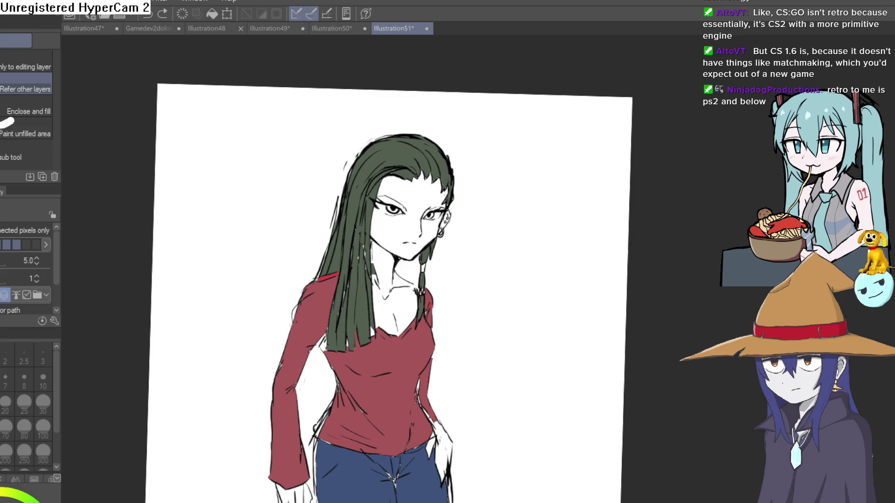
left_click(407, 301)
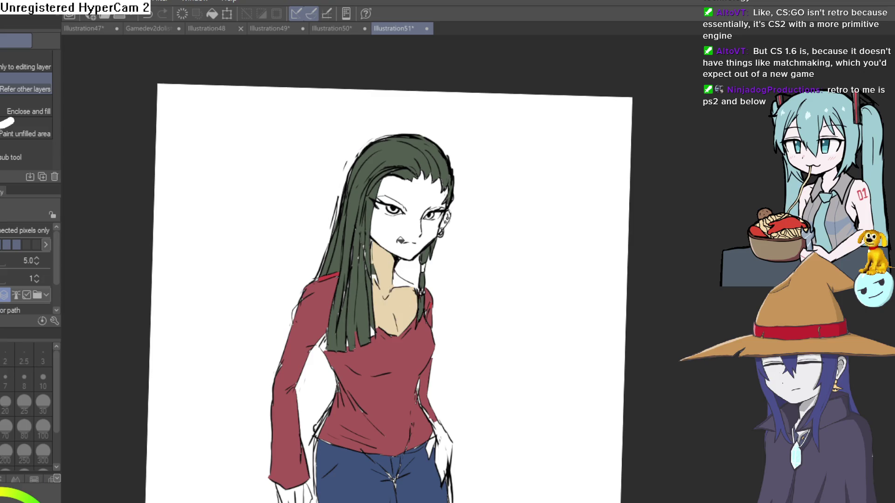
key("ctrl+z")
left_click(395, 233)
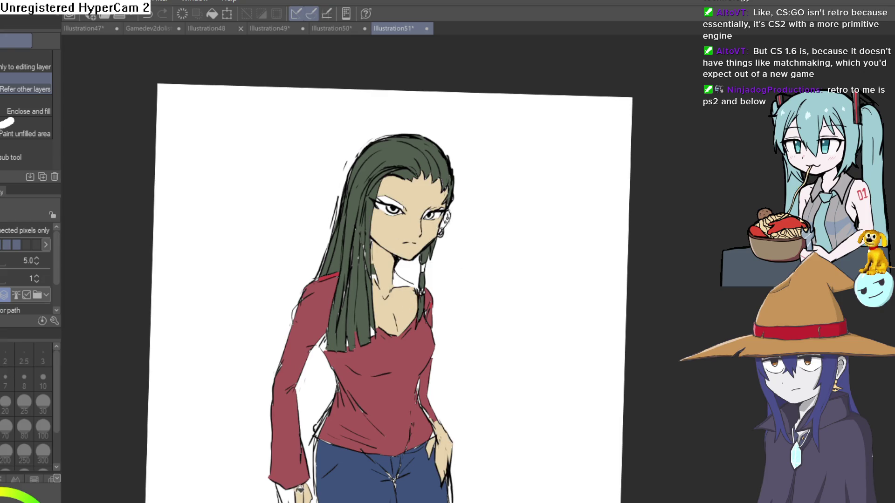
scroll(471, 371, "down", 3)
mouse_move(471, 372)
left_mouse_down()
mouse_move(457, 340)
mouse_move(436, 350)
mouse_move(484, 269)
left_mouse_up()
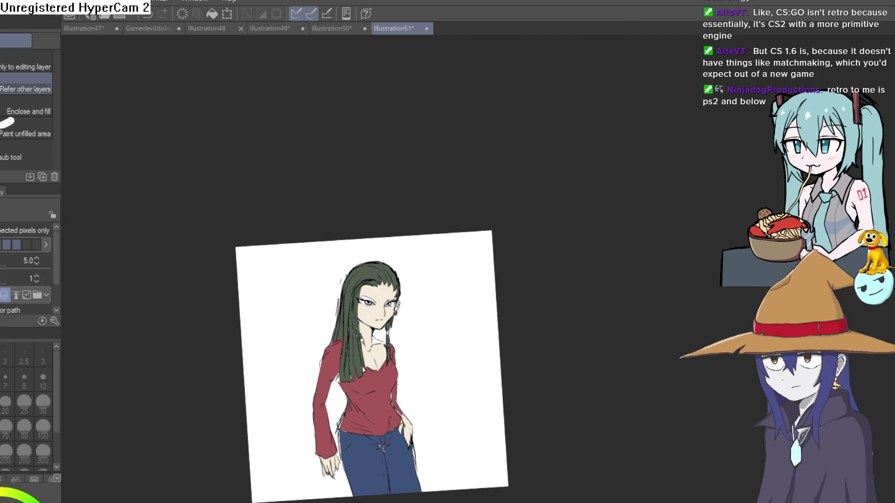
scroll(435, 246, "up", 5)
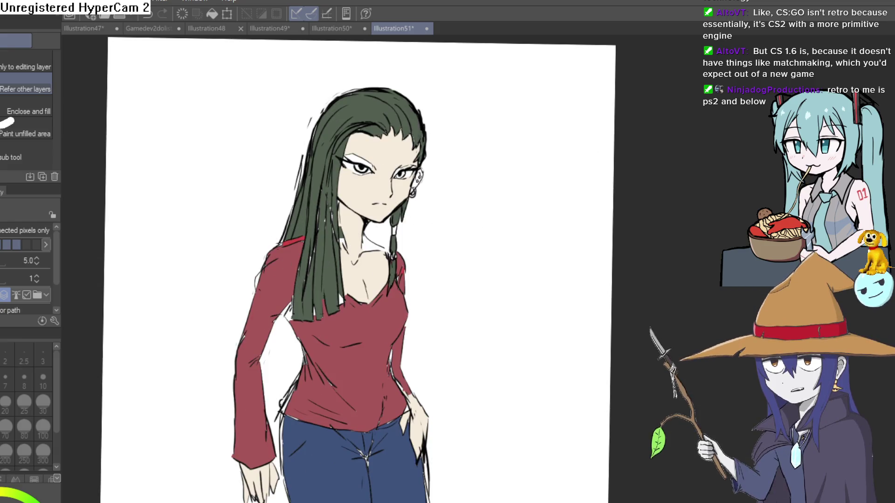
Step: Join the two mouth marks into one dark gray lip with the pen
key("p")
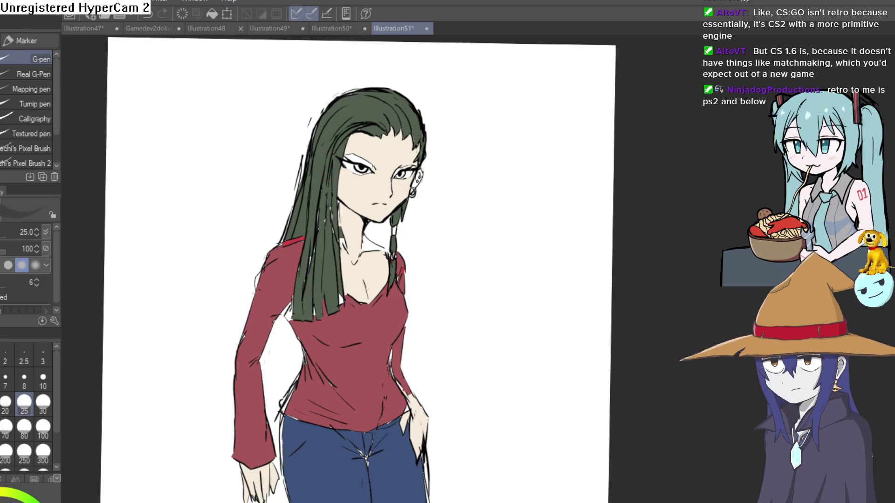
scroll(388, 206, "up", 6)
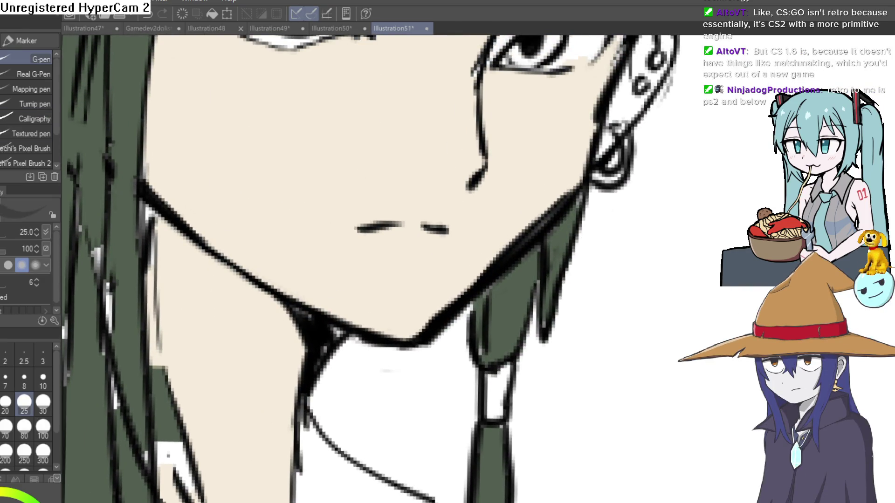
left_click_drag(475, 243, 490, 270)
scroll(513, 271, "up", 4)
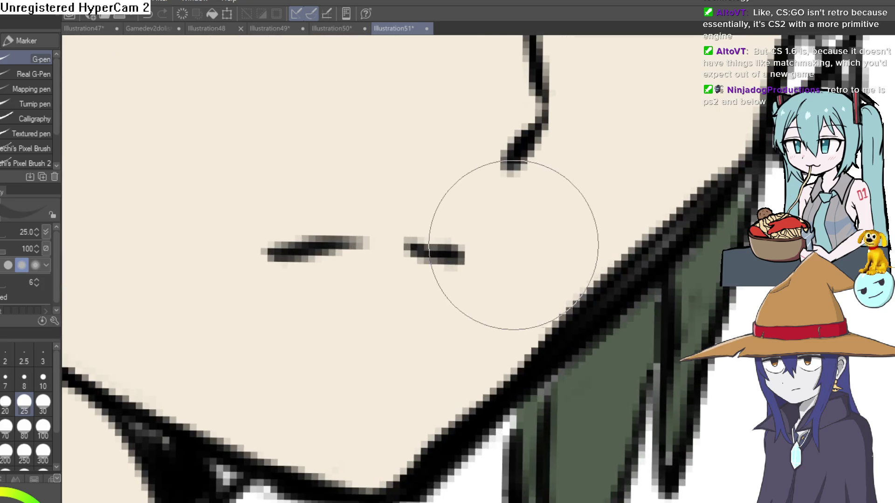
mouse_move(389, 220)
left_mouse_down()
mouse_move(310, 250)
mouse_move(385, 241)
mouse_move(296, 254)
mouse_move(414, 270)
mouse_move(342, 262)
mouse_move(406, 251)
mouse_move(396, 260)
mouse_move(460, 260)
mouse_move(346, 275)
left_mouse_up()
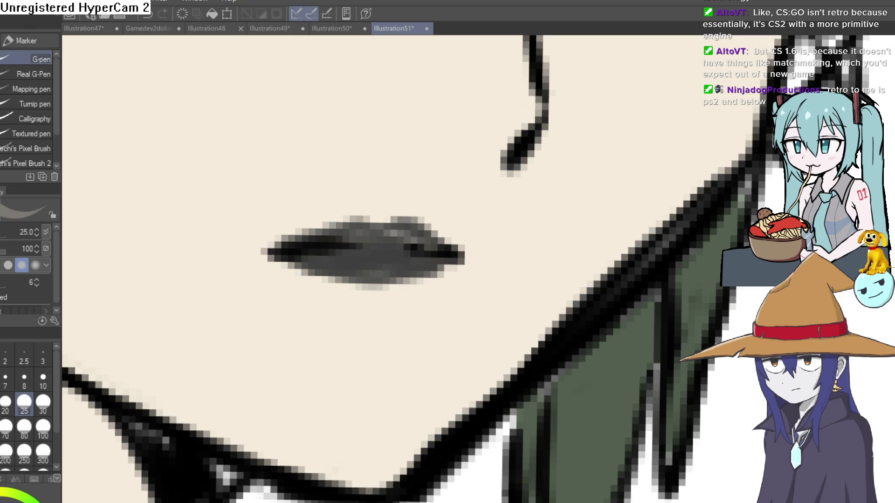
scroll(309, 278, "down", 2)
scroll(400, 260, "up", 3)
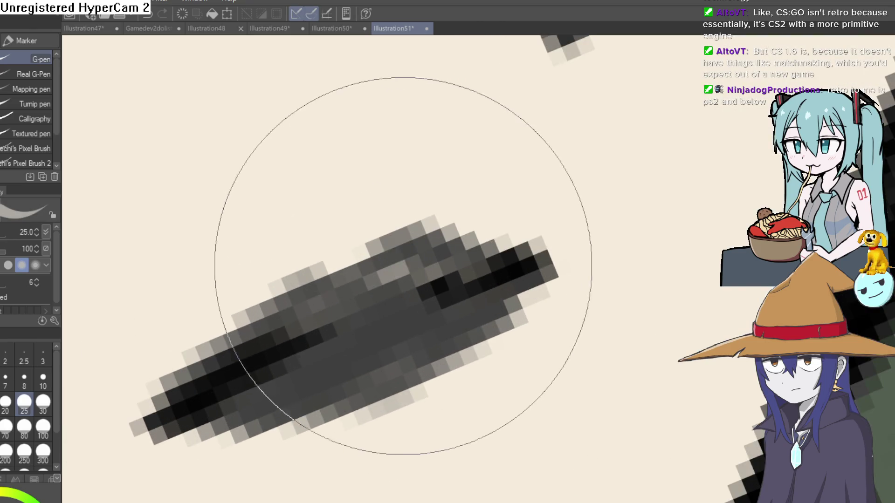
scroll(485, 256, "down", 5)
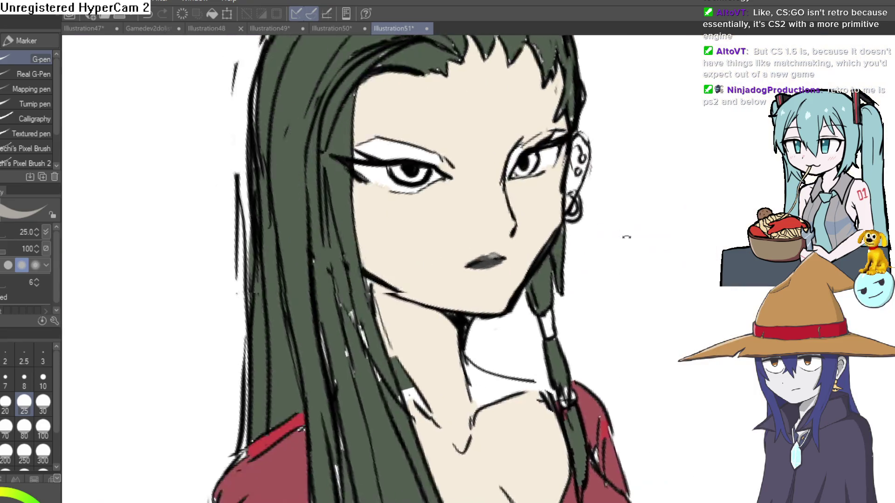
scroll(627, 242, "down", 5)
key("minus")
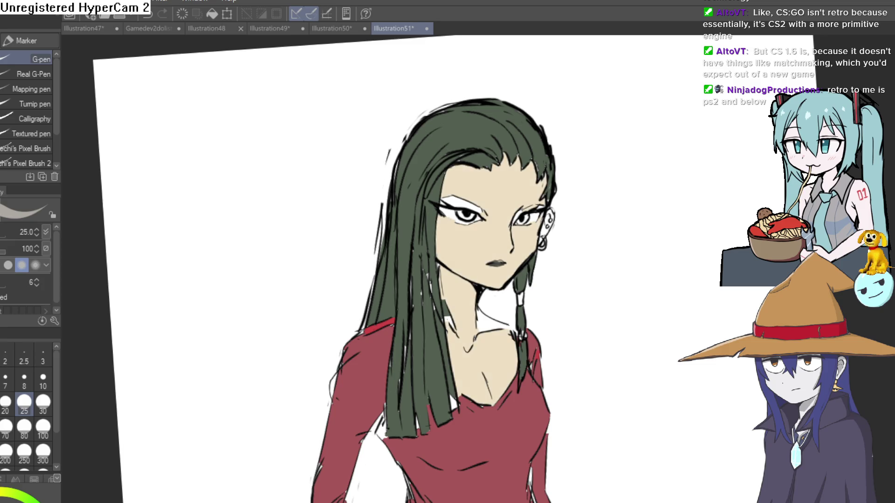
scroll(525, 255, "up", 4)
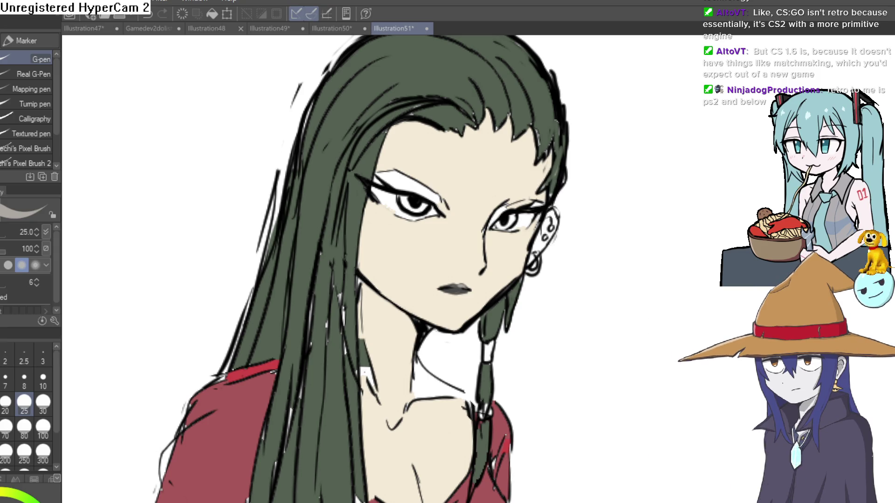
scroll(667, 235, "down", 3)
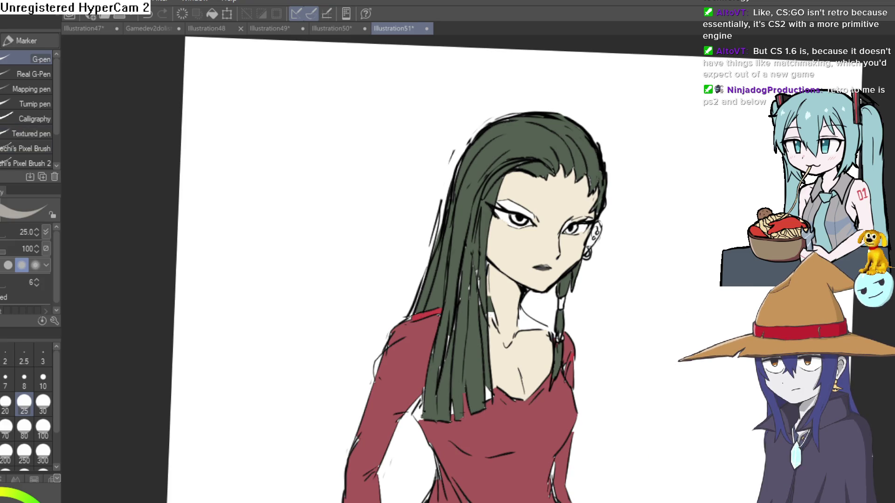
key("g")
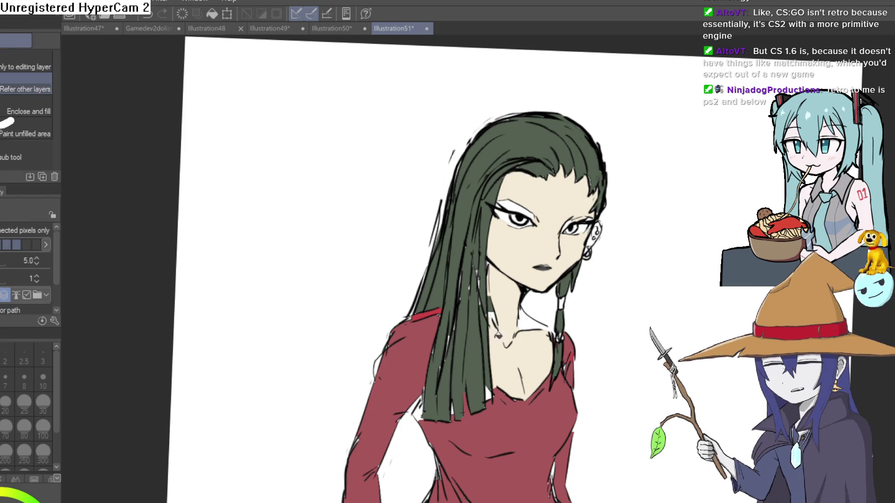
left_click(513, 289)
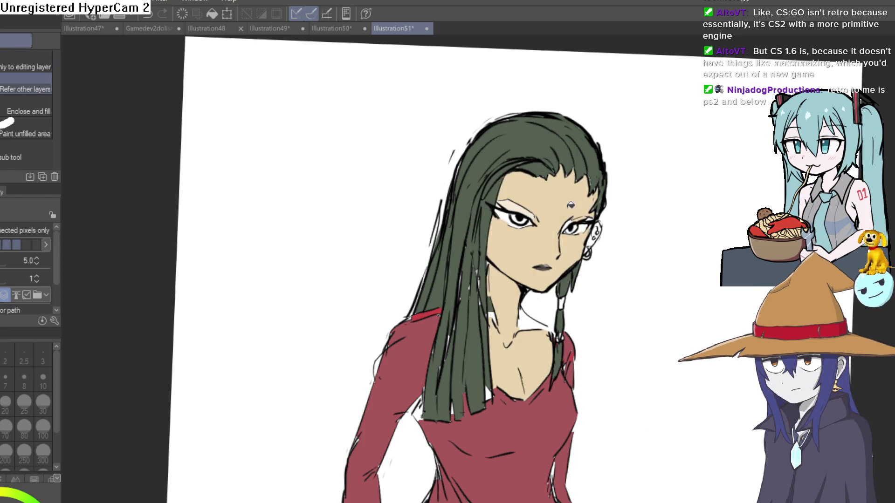
key("i")
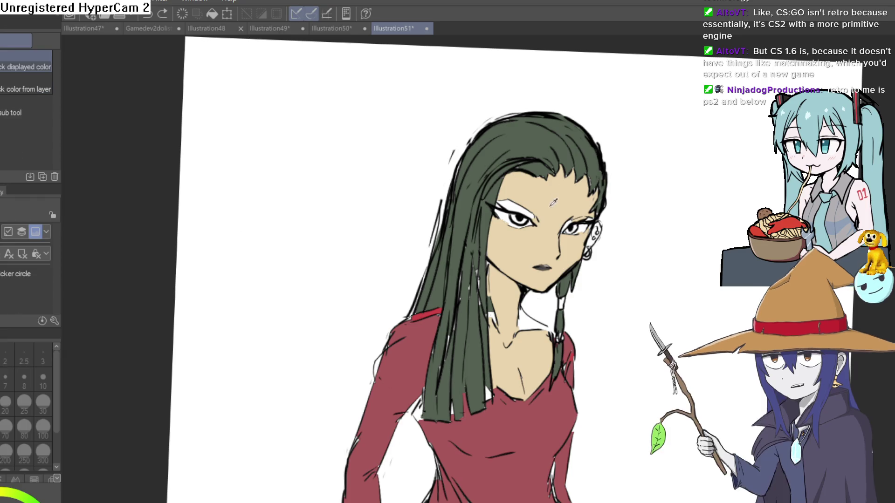
key("g")
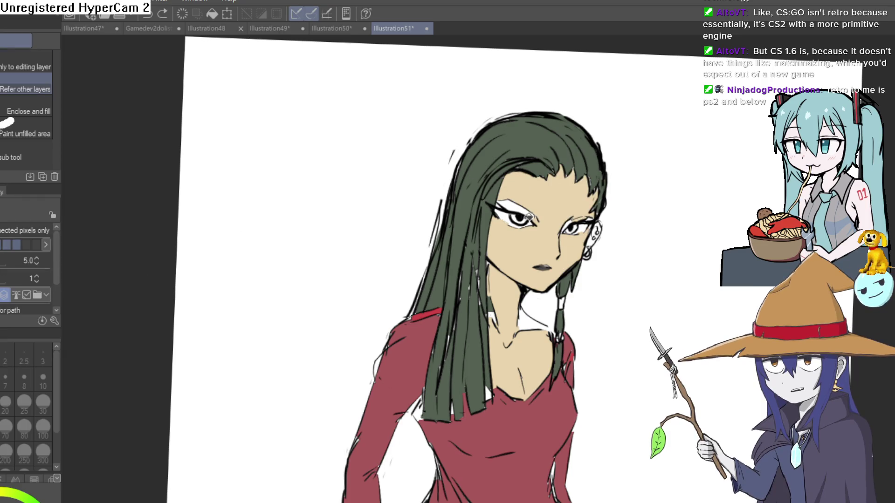
scroll(565, 180, "up", 5)
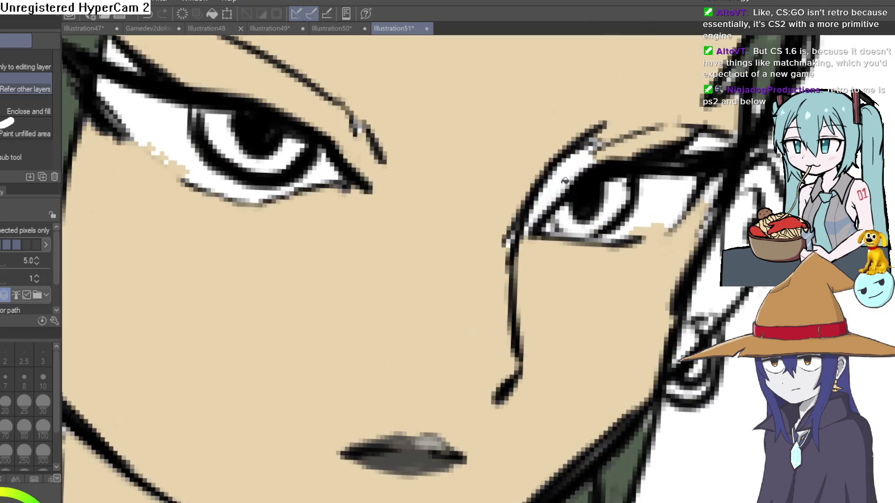
scroll(674, 245, "down", 5)
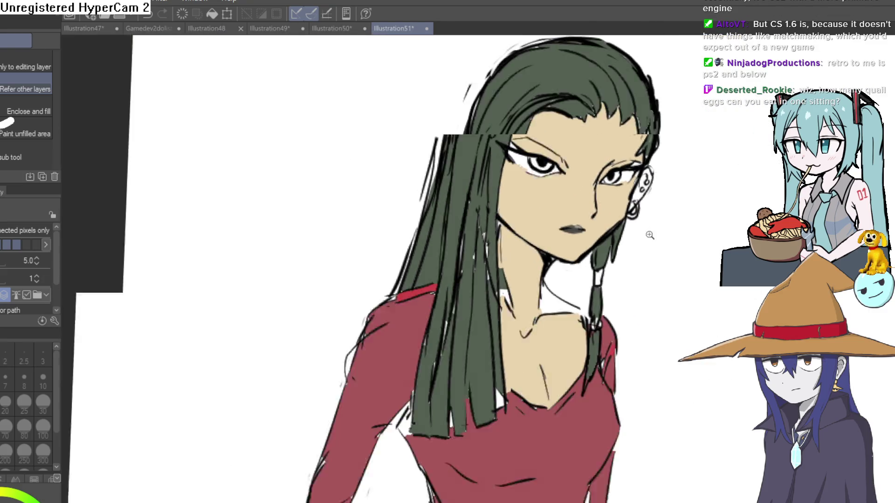
scroll(650, 235, "down", 1)
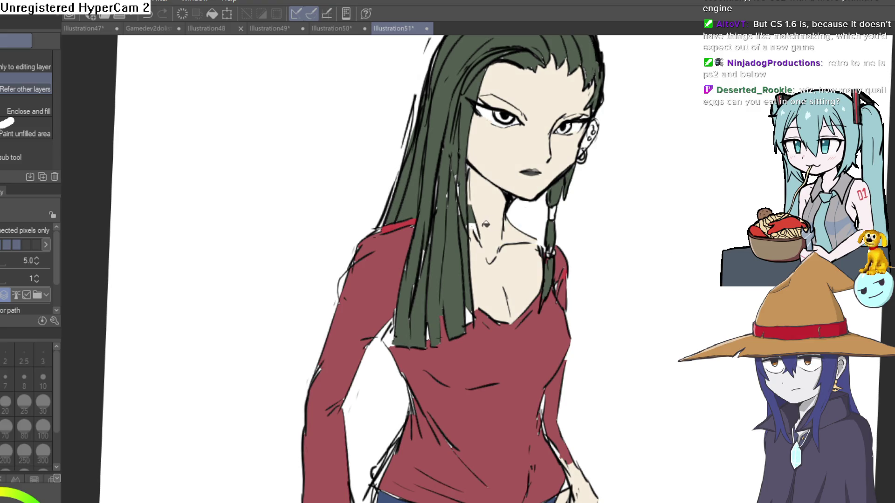
scroll(548, 266, "down", 2)
scroll(550, 246, "up", 1)
left_click_drag(543, 319, 531, 319)
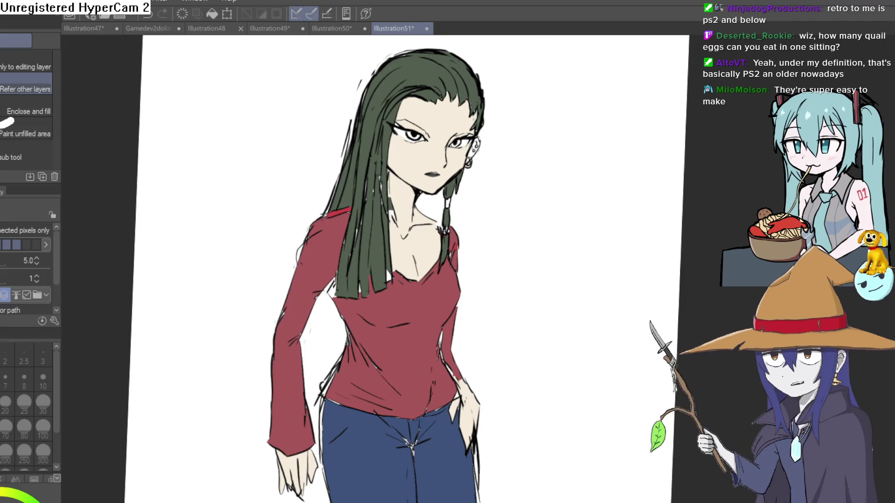
Step: Draw tan shadow shapes down the neck and under the chin, and fill them with tan
key("p")
scroll(449, 180, "up", 3)
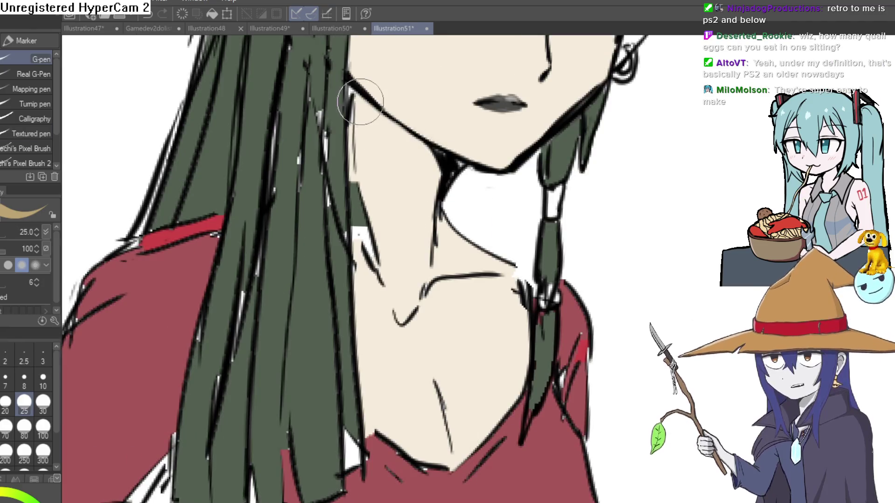
mouse_move(360, 95)
left_mouse_down()
mouse_move(427, 269)
mouse_move(497, 276)
mouse_move(449, 242)
left_mouse_up()
mouse_move(396, 295)
left_mouse_down()
mouse_move(423, 290)
mouse_move(416, 355)
left_mouse_up()
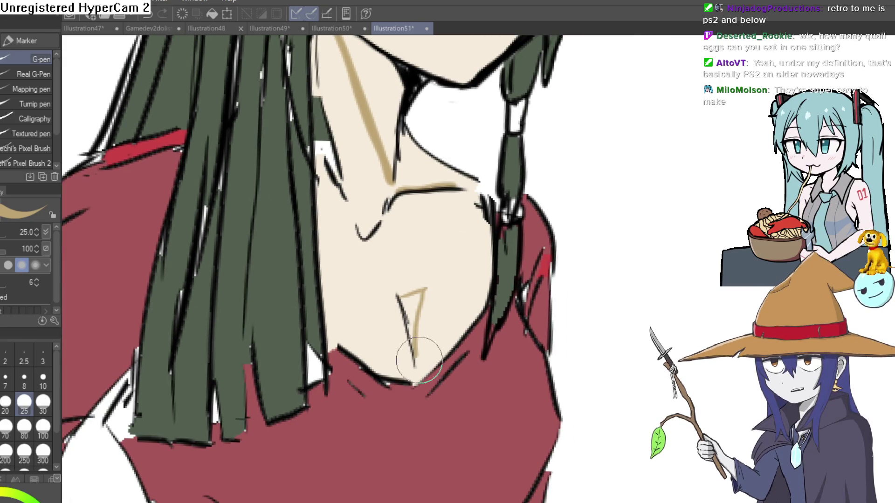
key("g")
left_click(416, 304)
left_click(434, 160)
Step: Paint tan shadows along the upper eyelid, beside the nose and under the lips
left_click_drag(467, 140, 473, 357)
key("p")
left_click_drag(259, 125, 212, 218)
scroll(460, 258, "up", 5)
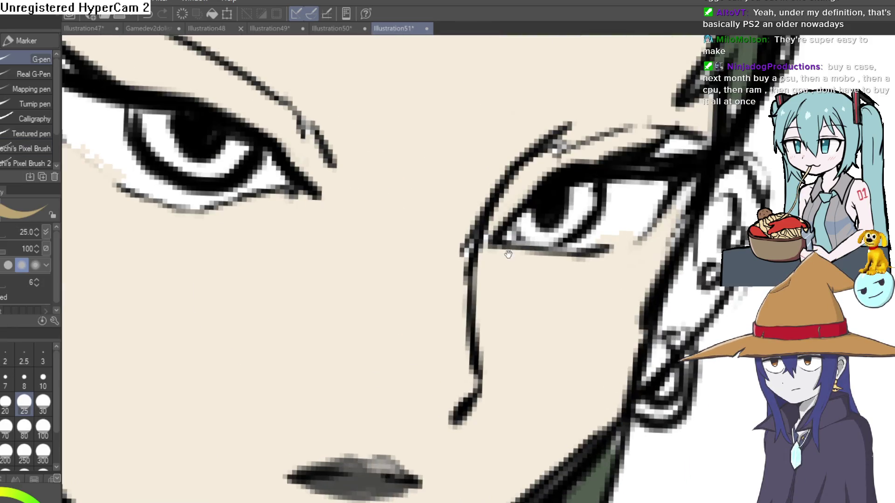
left_click_drag(492, 230, 615, 143)
scroll(484, 165, "down", 5)
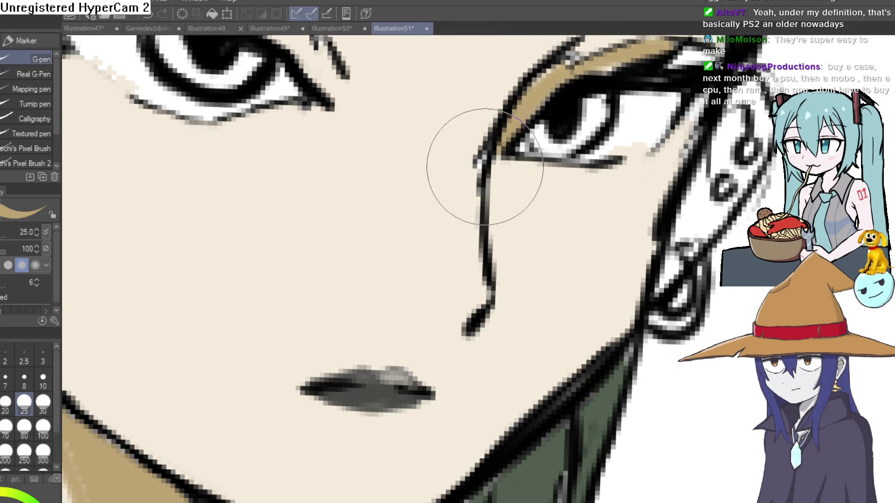
mouse_move(484, 135)
left_mouse_down()
mouse_move(490, 289)
mouse_move(440, 320)
left_mouse_up()
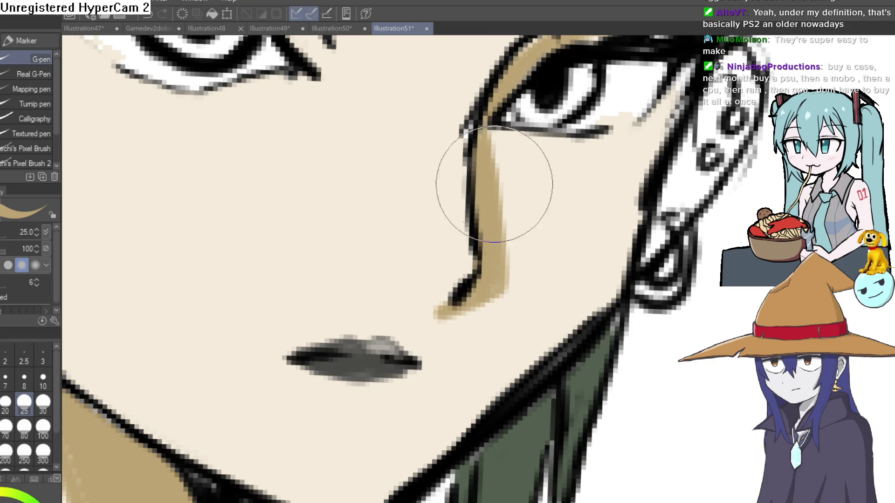
mouse_move(493, 200)
left_mouse_down()
mouse_move(535, 150)
mouse_move(528, 166)
left_mouse_up()
mouse_move(466, 354)
left_mouse_down()
mouse_move(486, 379)
mouse_move(536, 370)
left_mouse_up()
Step: Select the Fill tool and zoom and rotate around the new face shadows to review them
scroll(566, 316, "down", 5)
scroll(696, 328, "up", 4)
key("g")
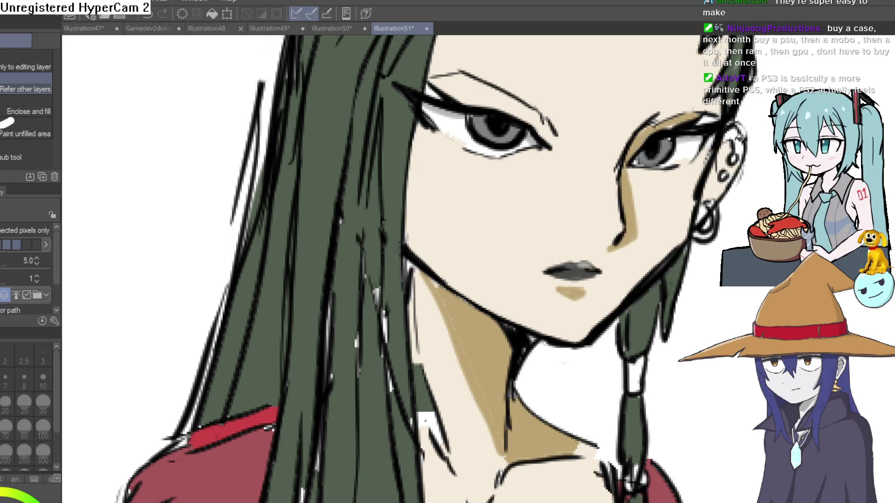
scroll(725, 225, "down", 5)
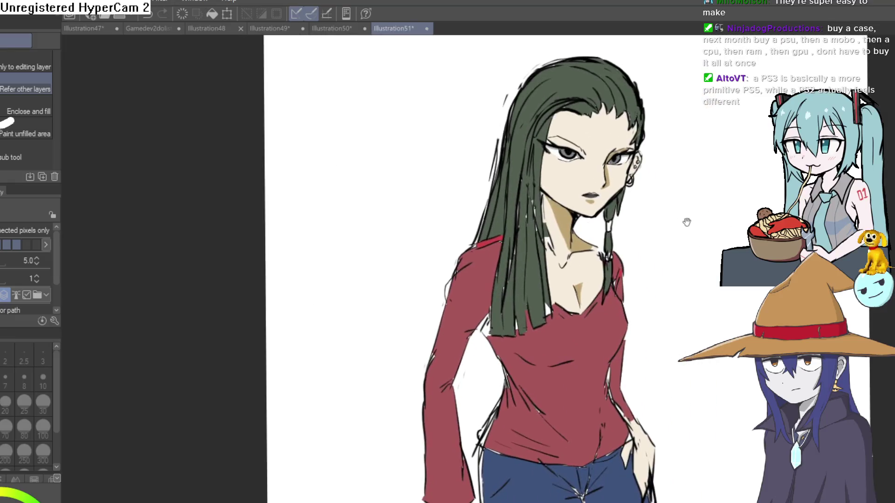
scroll(692, 167, "up", 2)
mouse_move(691, 168)
left_mouse_down()
mouse_move(645, 214)
mouse_move(655, 217)
left_mouse_up()
scroll(646, 213, "down", 3)
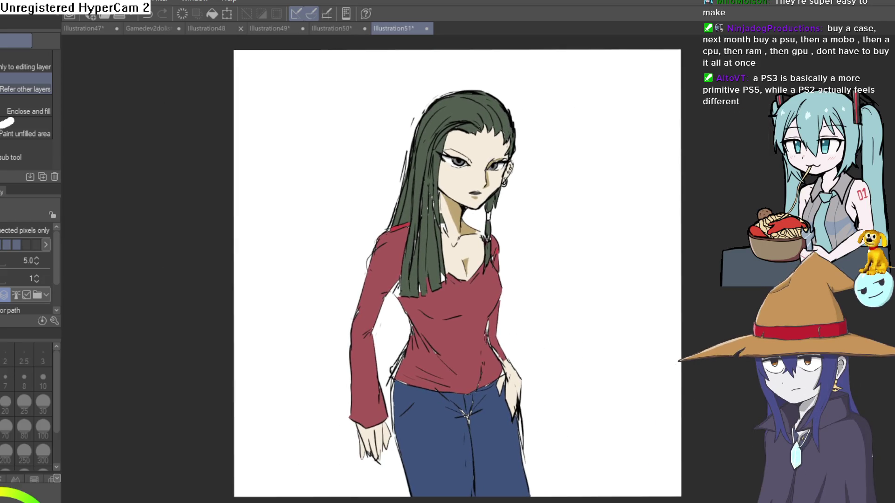
scroll(654, 217, "up", 2)
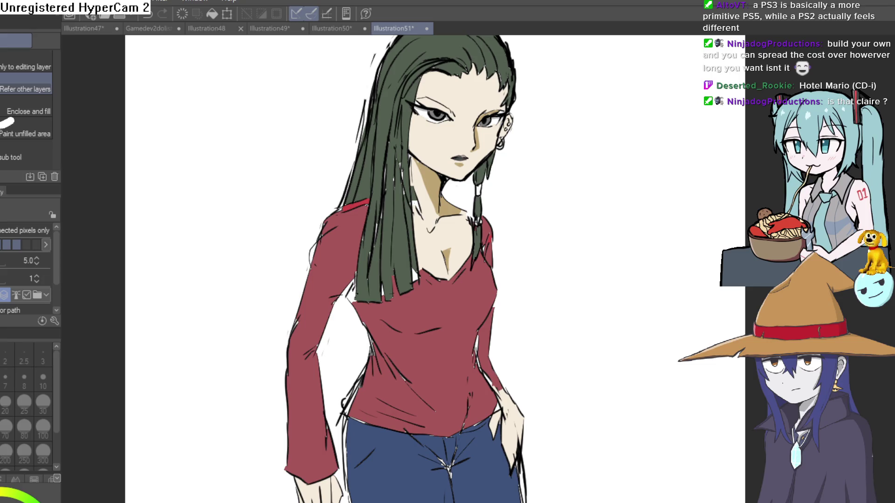
Step: Zoom and pan around the canvas to view the whole figure and then the full head
scroll(564, 116, "down", 4)
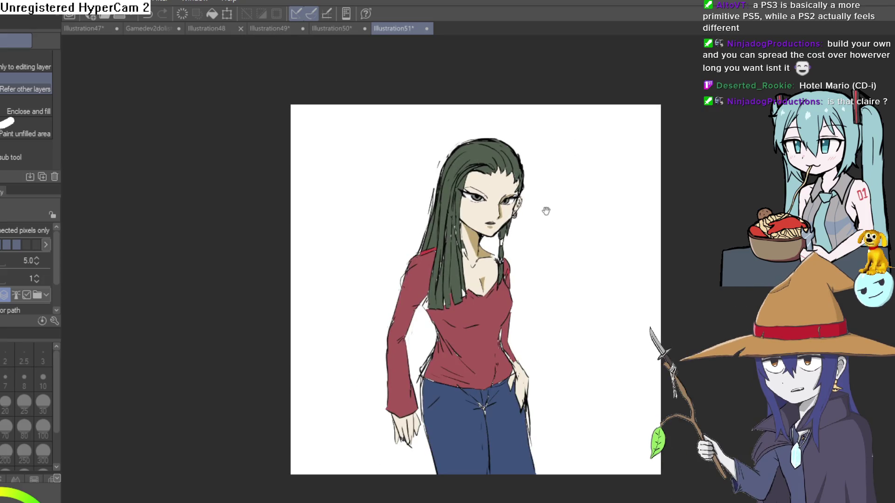
scroll(543, 210, "up", 5)
left_click_drag(543, 211, 539, 176)
scroll(563, 202, "down", 3)
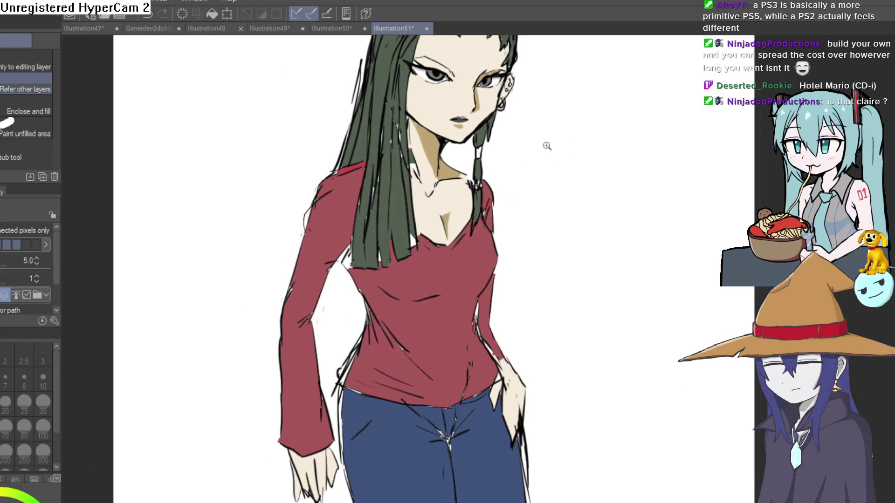
scroll(531, 184, "down", 2)
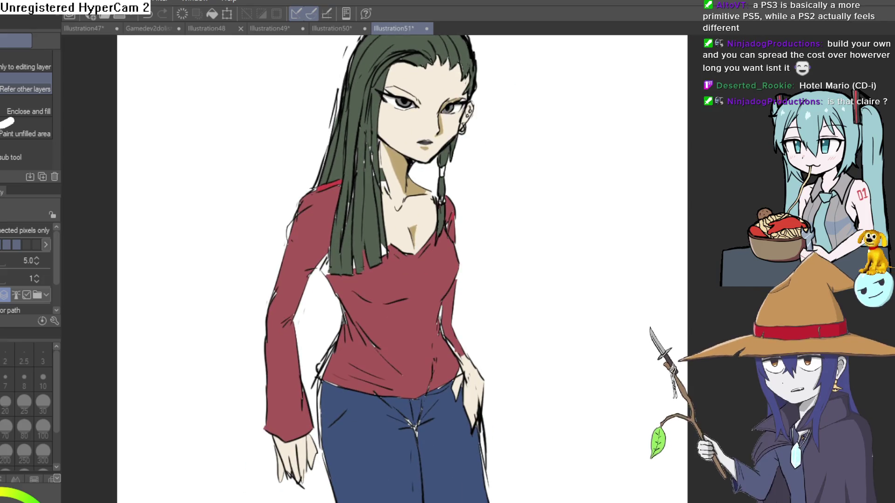
scroll(512, 275, "up", 1)
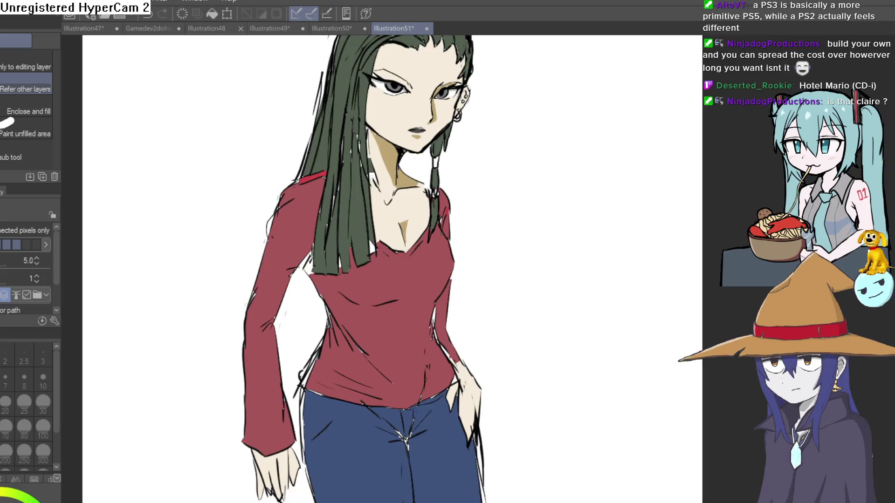
scroll(599, 219, "up", 1)
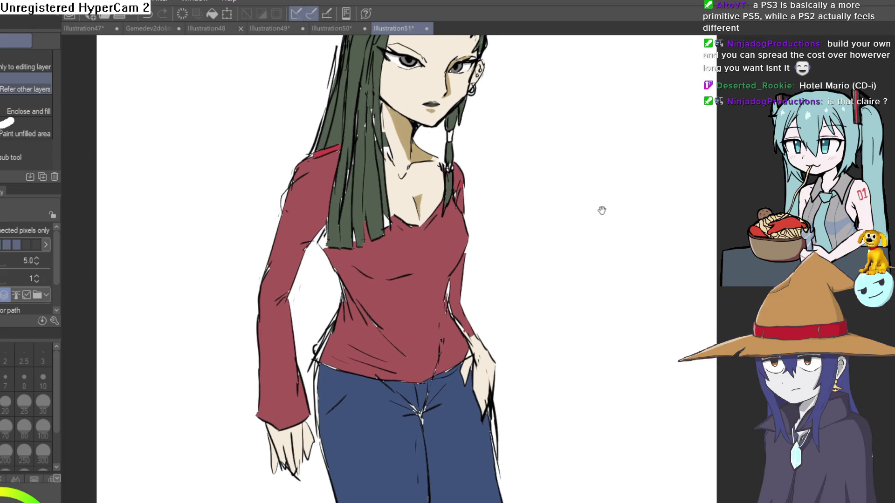
mouse_move(600, 206)
left_mouse_down()
mouse_move(581, 292)
mouse_move(557, 296)
left_mouse_up()
scroll(582, 292, "down", 2)
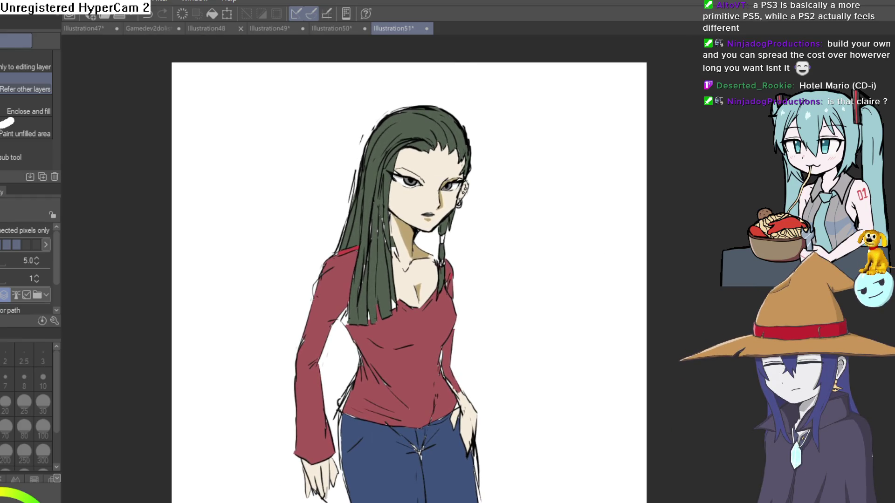
Step: Flip the canvas view horizontally and back, then zoom in close on the face
key("h")
key("h")
key("h")
key("h")
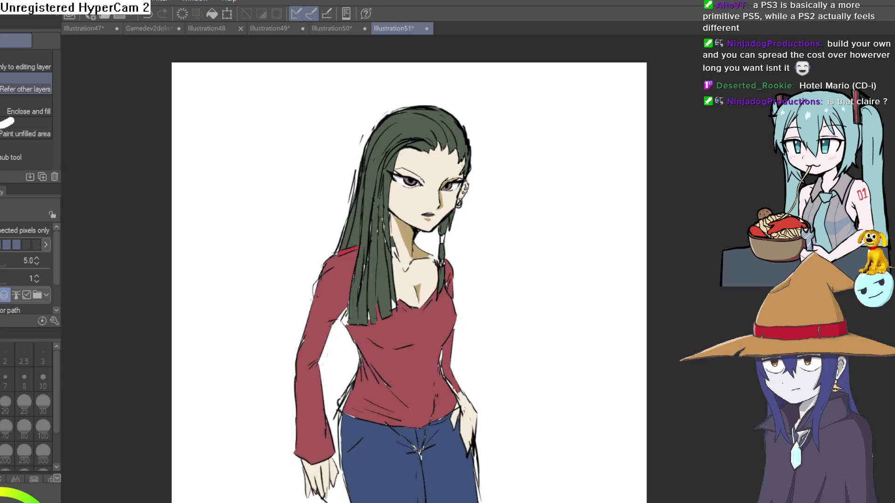
key("h")
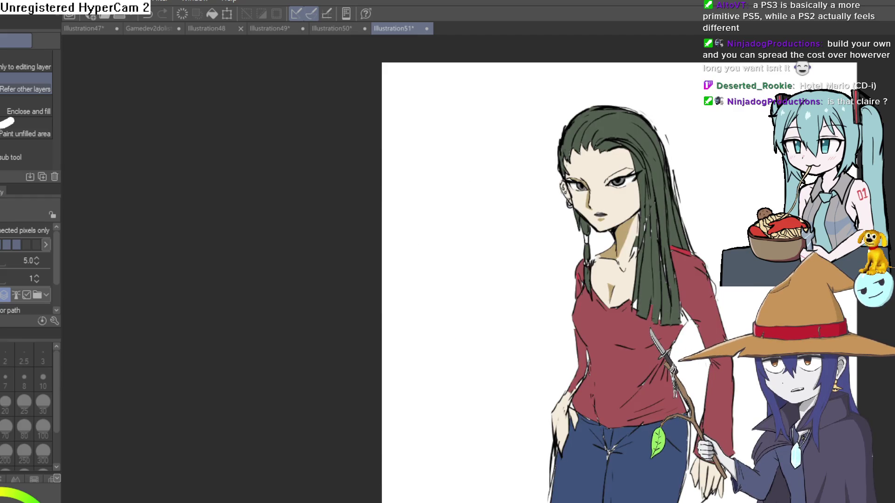
mouse_move(605, 188)
left_mouse_down()
mouse_move(693, 202)
mouse_move(679, 232)
mouse_move(637, 222)
mouse_move(591, 183)
mouse_move(577, 240)
mouse_move(689, 161)
left_mouse_up()
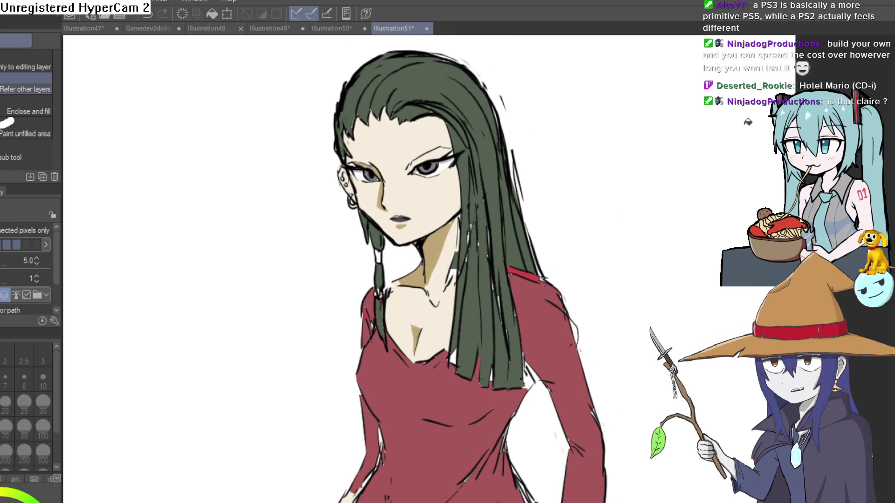
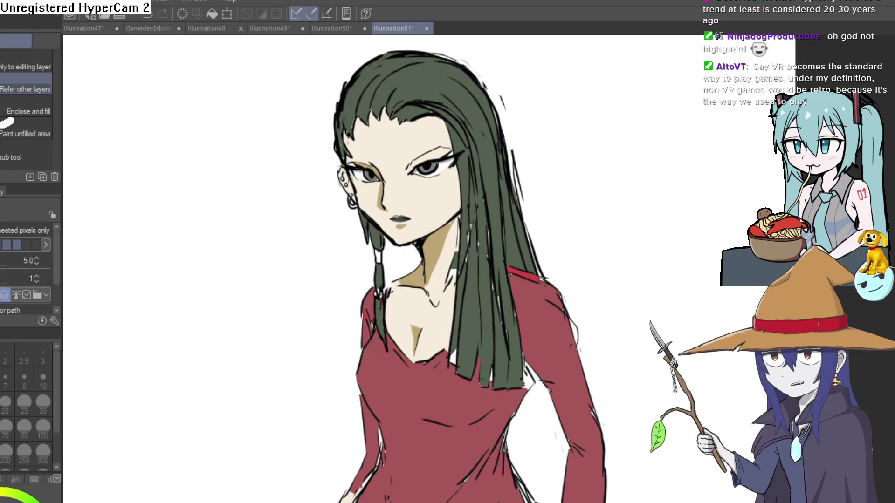
Step: Flip through the Illustration50, Illustration49 and nearly blank Illustration48 canvases
left_click(329, 29)
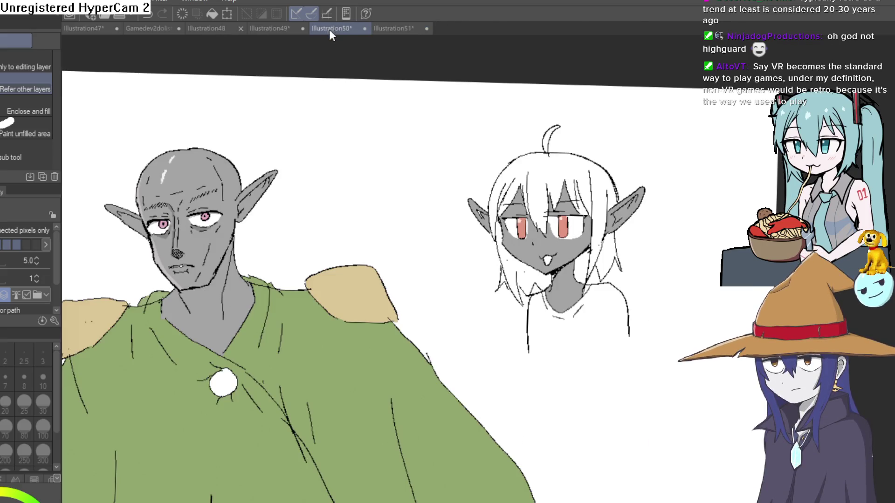
scroll(298, 231, "up", 2)
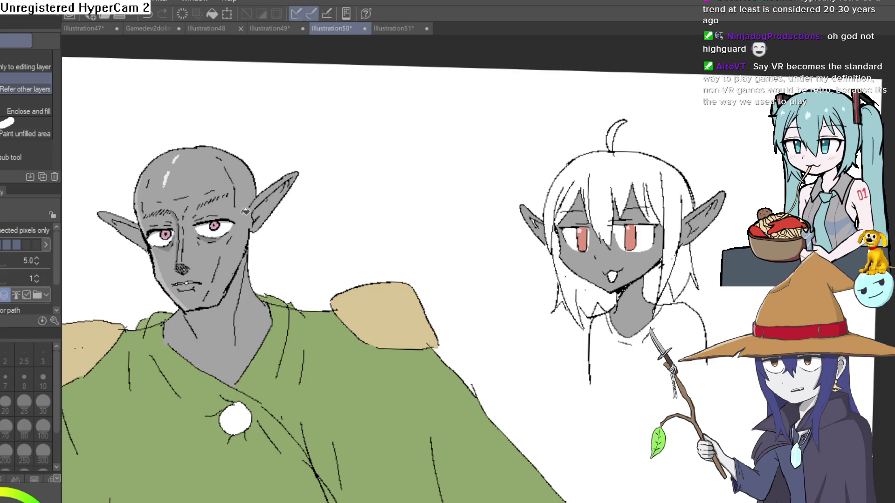
left_click(268, 29)
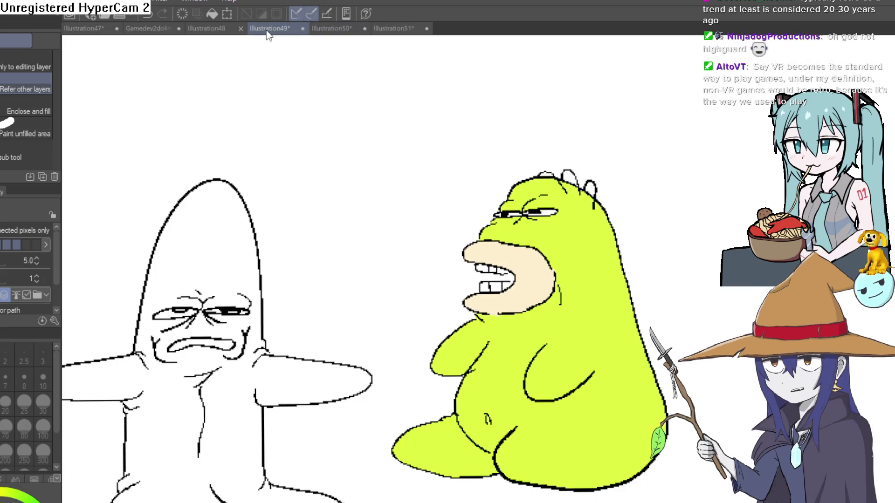
scroll(304, 170, "up", 1)
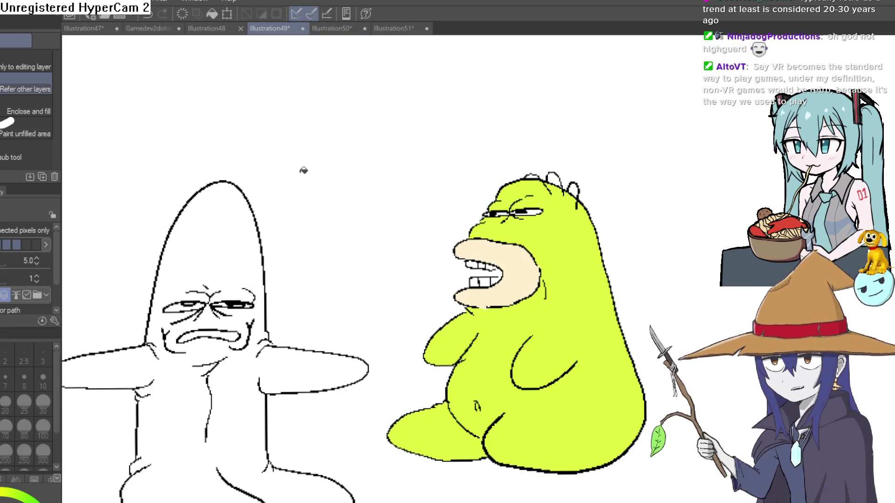
left_click(204, 30)
Step: Check the Gamedev2dolist and Illustration47 canvases, then return to the Illustration51 woman drawing
left_click(149, 28)
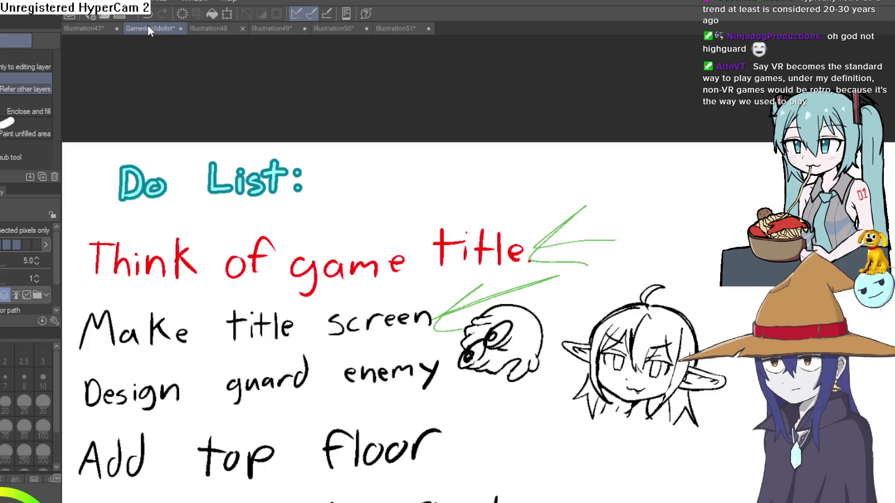
left_click(86, 28)
left_click(141, 28)
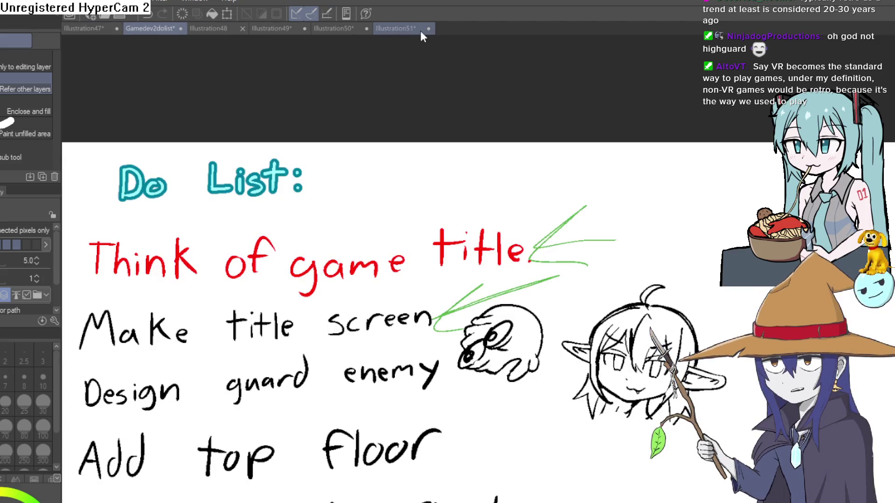
left_click(420, 31)
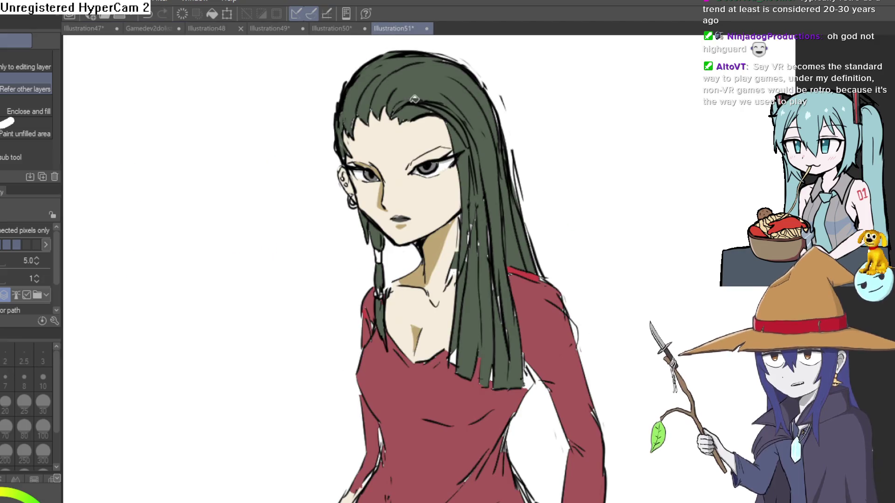
scroll(507, 165, "up", 2)
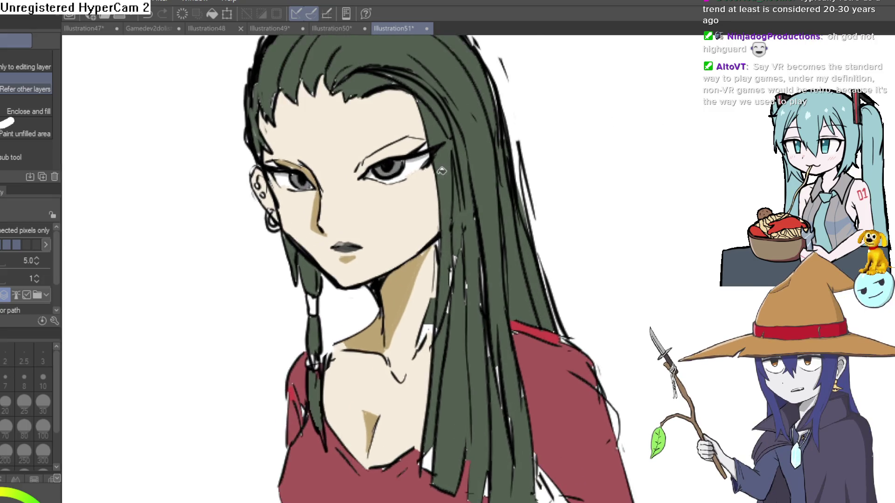
scroll(441, 171, "up", 2)
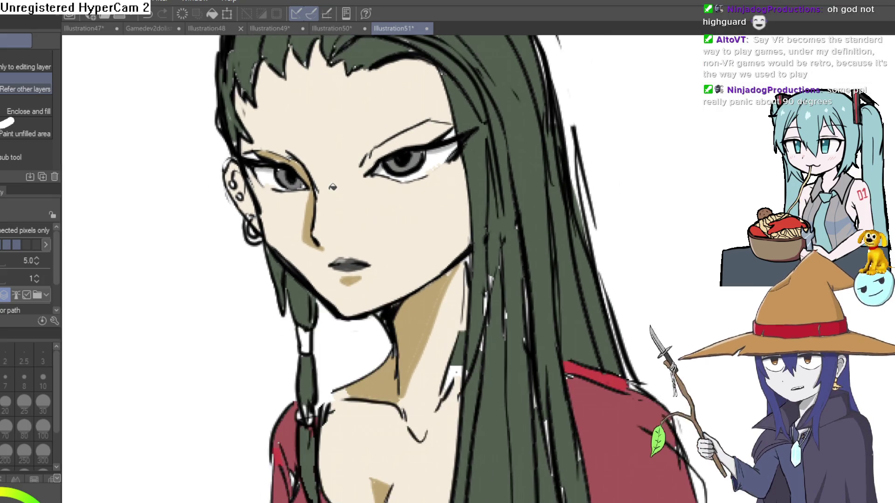
scroll(332, 184, "up", 3)
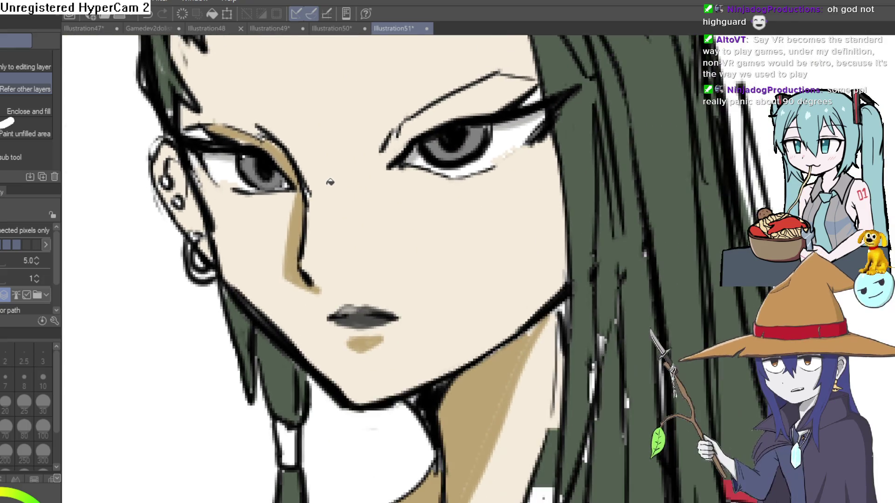
scroll(330, 183, "down", 8)
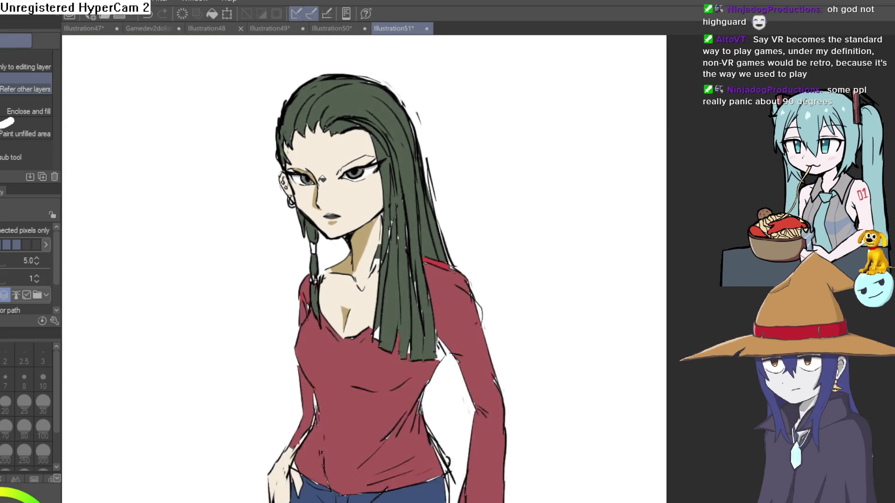
scroll(322, 178, "up", 1)
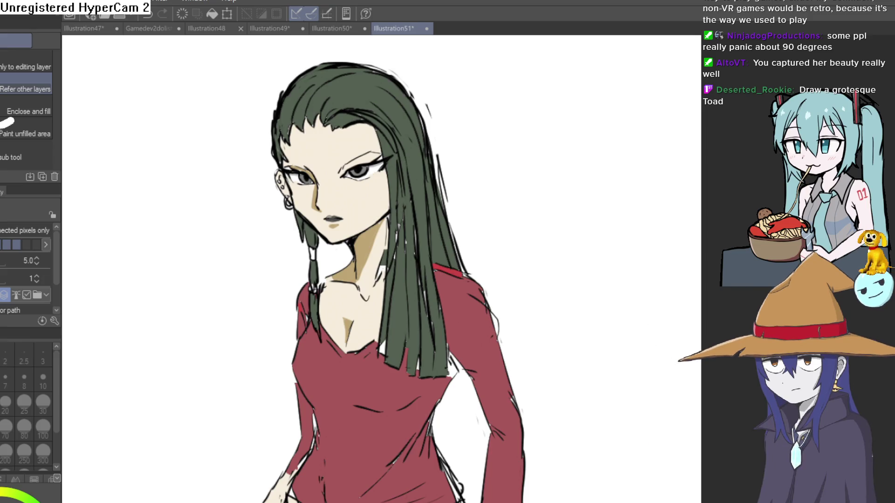
Step: In Aseprite, toggle between the pixel drawing and text tools on the pointy-eared sprite
key("alt+Tab")
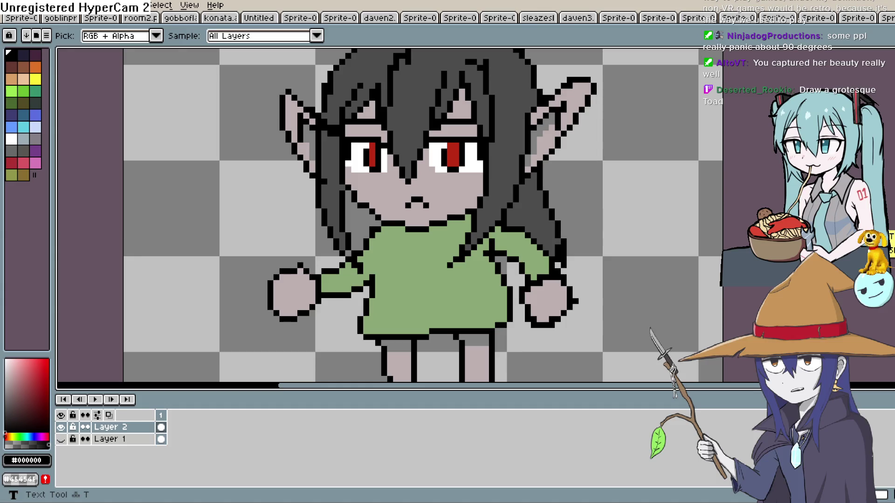
key("b")
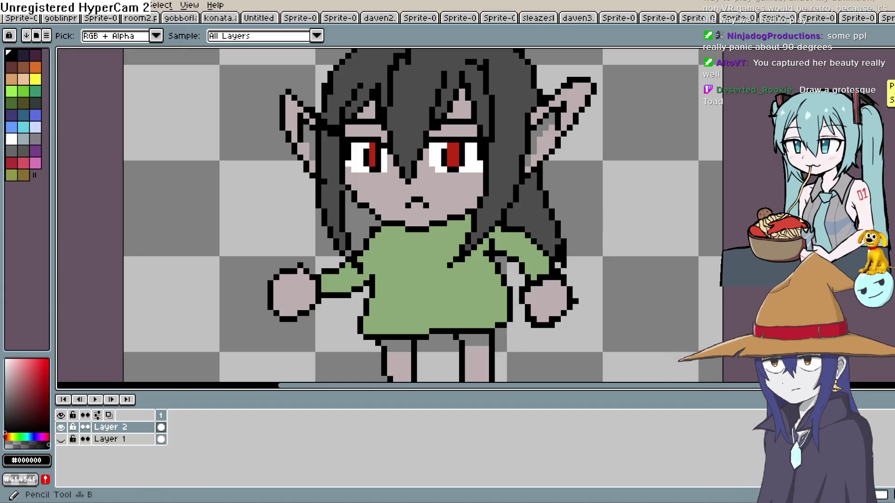
key("t")
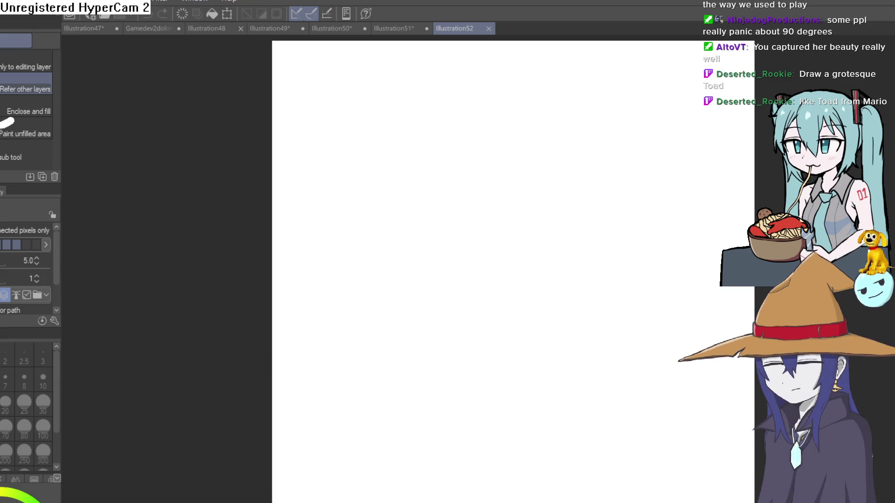
Step: Choose Pixel Brush 2 at size 10 for inking, discarding a test stroke on Illustration52
key("p")
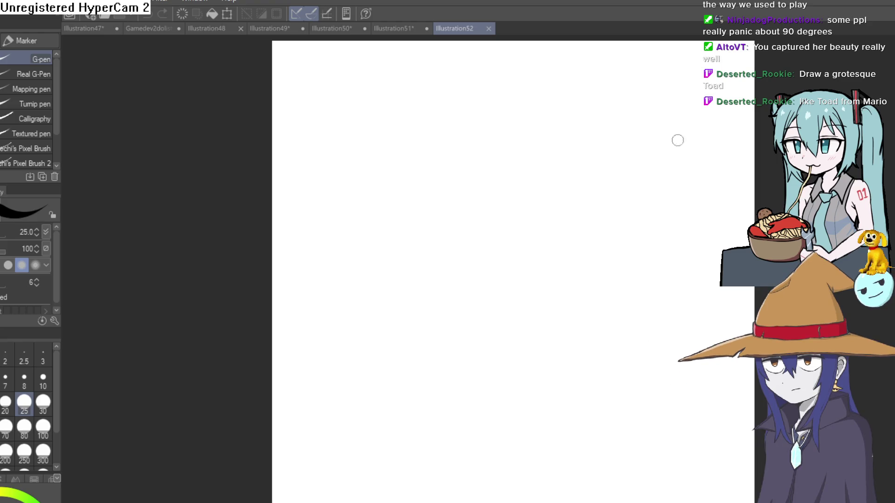
scroll(503, 198, "up", 1)
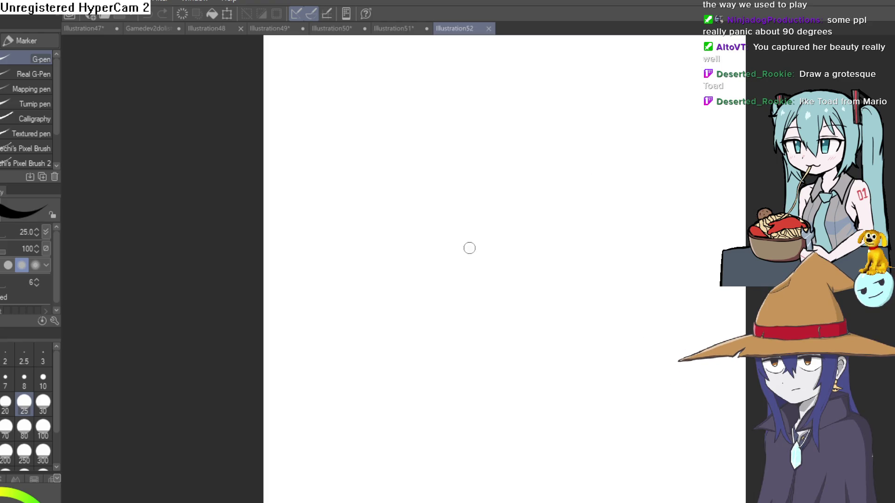
mouse_move(468, 254)
left_mouse_down()
mouse_move(452, 257)
mouse_move(416, 147)
mouse_move(503, 168)
left_mouse_up()
key("ctrl+z")
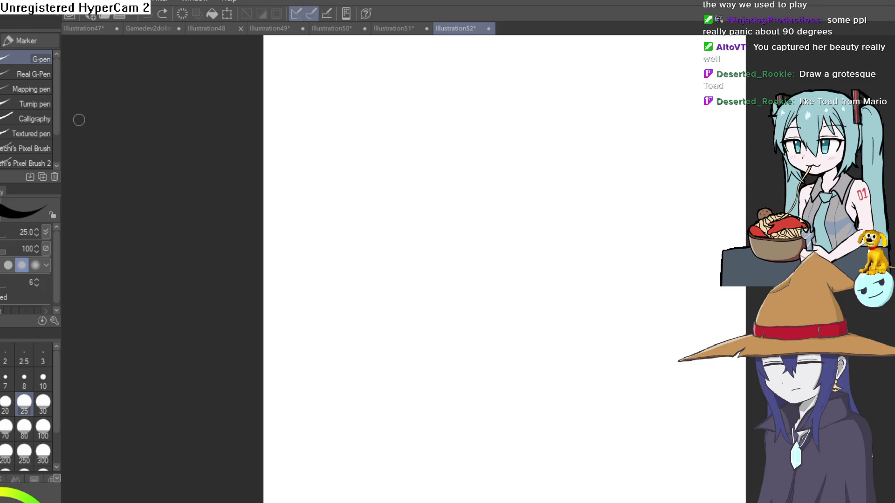
left_click_drag(54, 99, 54, 130)
left_click(46, 122)
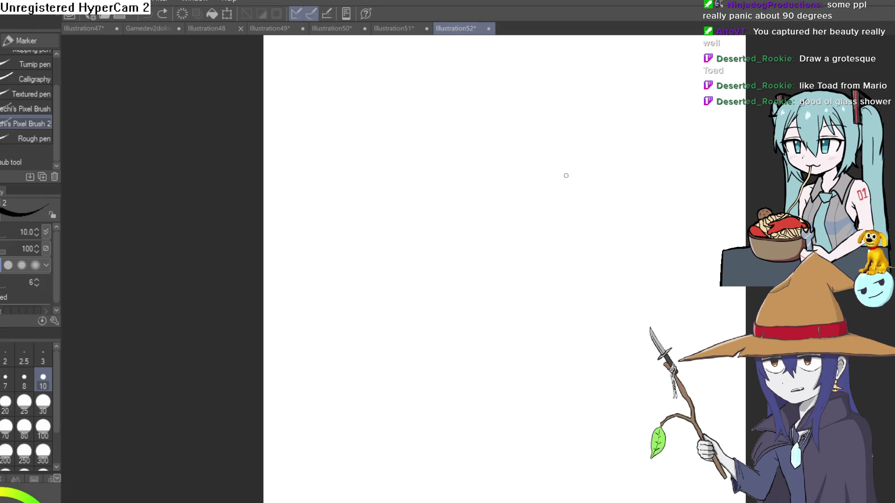
Step: Zoom in and draw the large rounded mushroom-cap outline, redoing the first arc
left_click_drag(566, 175, 511, 232)
mouse_move(458, 265)
left_mouse_down()
mouse_move(465, 234)
mouse_move(443, 259)
mouse_move(438, 248)
left_mouse_up()
left_click(451, 236)
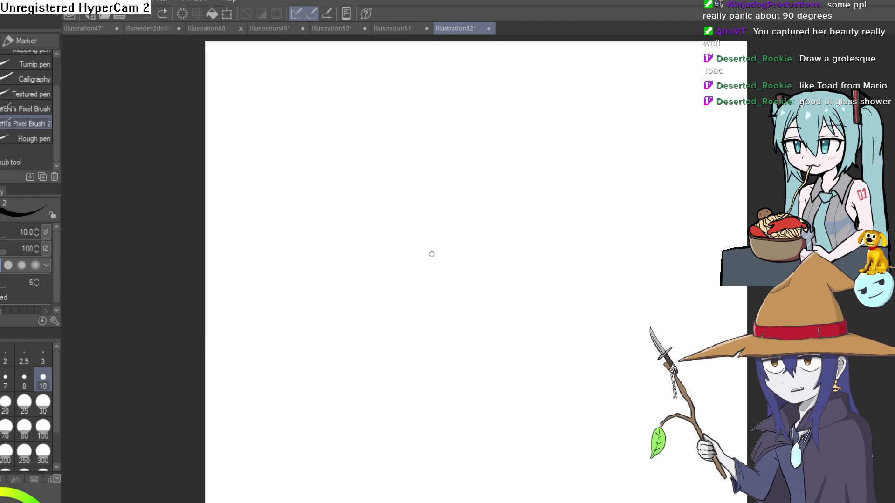
left_click_drag(414, 266, 442, 157)
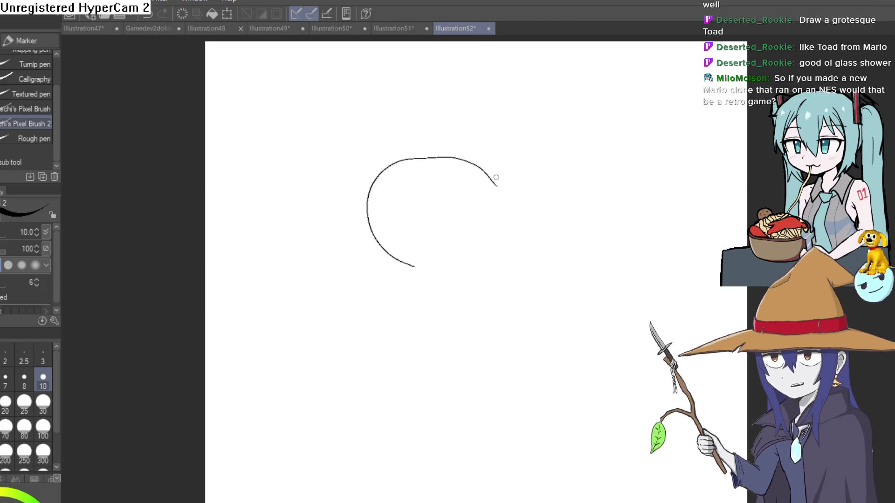
key("ctrl+z")
mouse_move(457, 256)
left_mouse_down()
mouse_move(396, 139)
mouse_move(560, 120)
mouse_move(588, 223)
left_mouse_up()
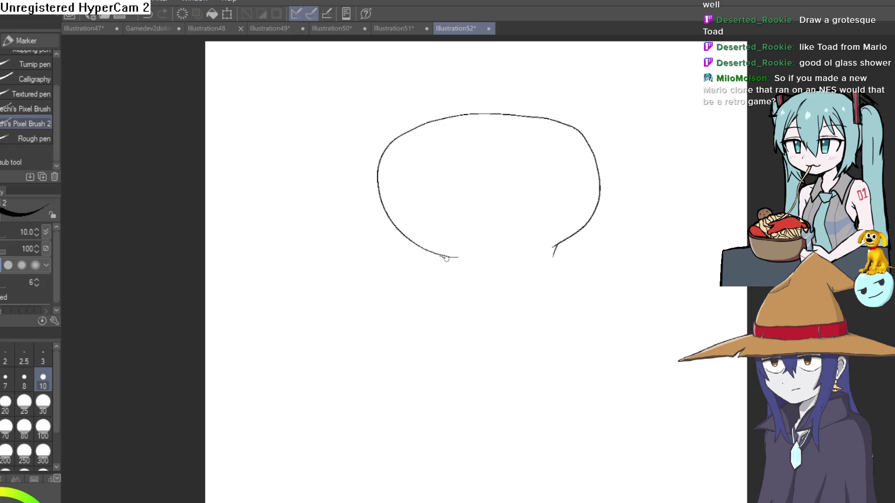
left_click_drag(447, 259, 457, 270)
Step: Draw wavy branching stem strokes and V-shaped curves hanging beneath the cap
scroll(495, 263, "up", 4)
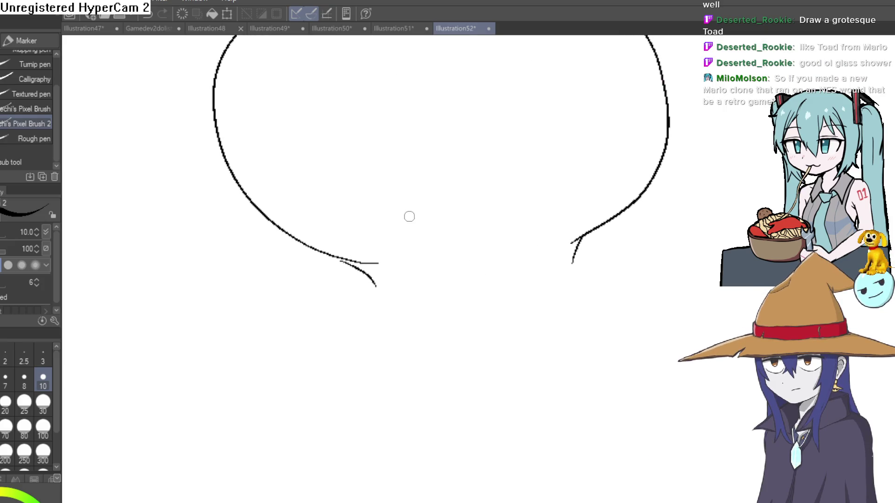
left_click_drag(407, 216, 403, 320)
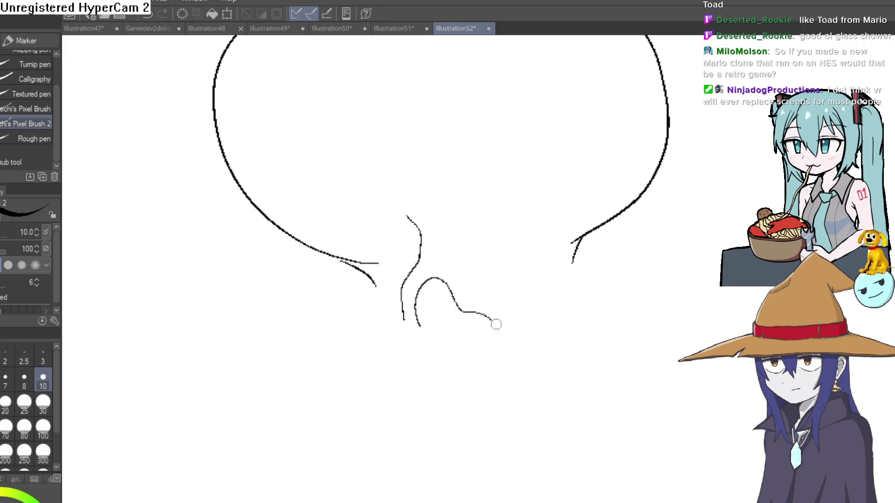
mouse_move(482, 301)
left_mouse_down()
mouse_move(437, 239)
mouse_move(446, 190)
mouse_move(436, 163)
left_mouse_up()
left_click_drag(524, 173, 516, 236)
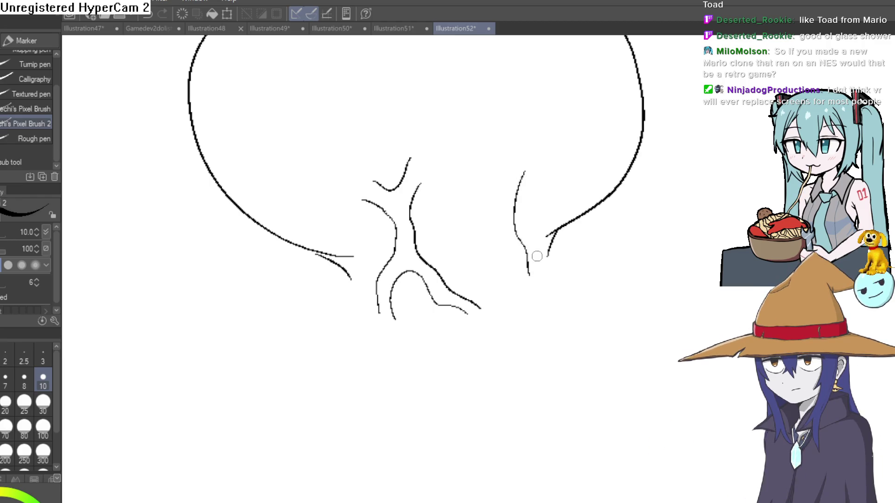
mouse_move(539, 269)
left_mouse_down()
mouse_move(544, 198)
mouse_move(584, 171)
mouse_move(546, 175)
mouse_move(511, 131)
left_mouse_up()
Step: Add short lines and a tick mark near the cap's top, plus a stroke lower down
scroll(504, 147, "up", 3)
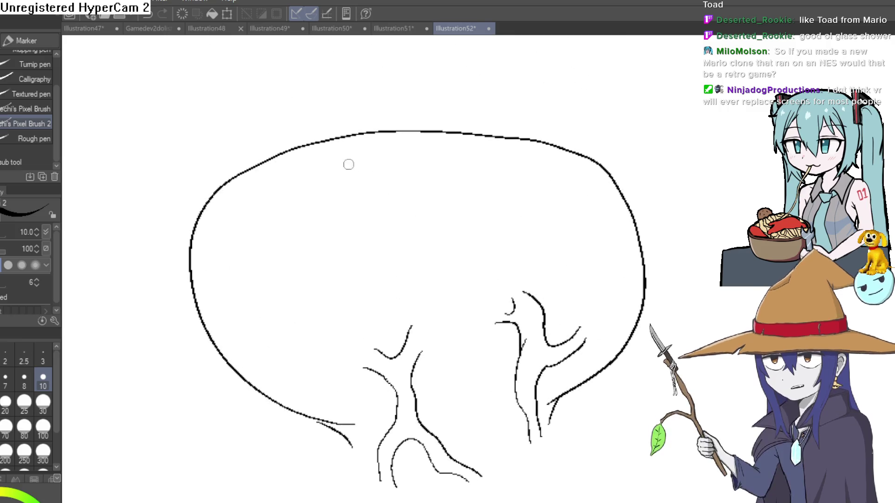
left_click_drag(303, 157, 353, 182)
left_click_drag(382, 188, 415, 182)
left_click_drag(469, 173, 525, 153)
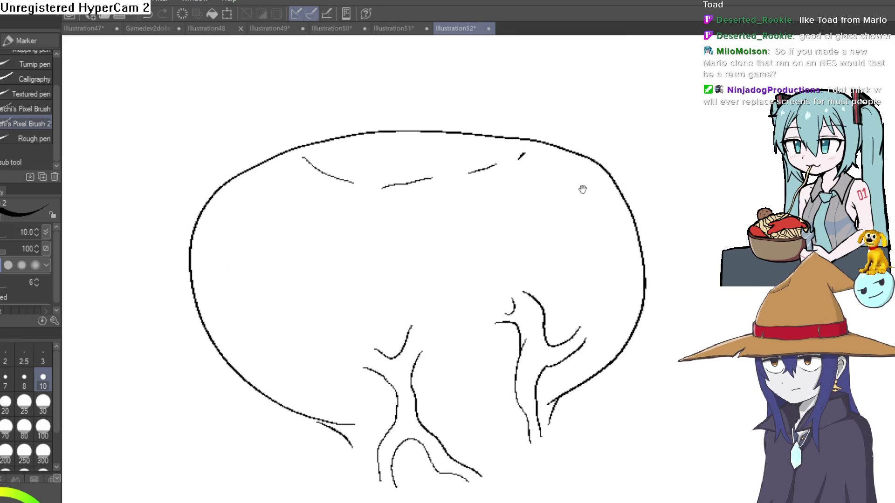
mouse_move(582, 189)
left_mouse_down()
mouse_move(540, 164)
mouse_move(547, 220)
mouse_move(580, 266)
left_mouse_up()
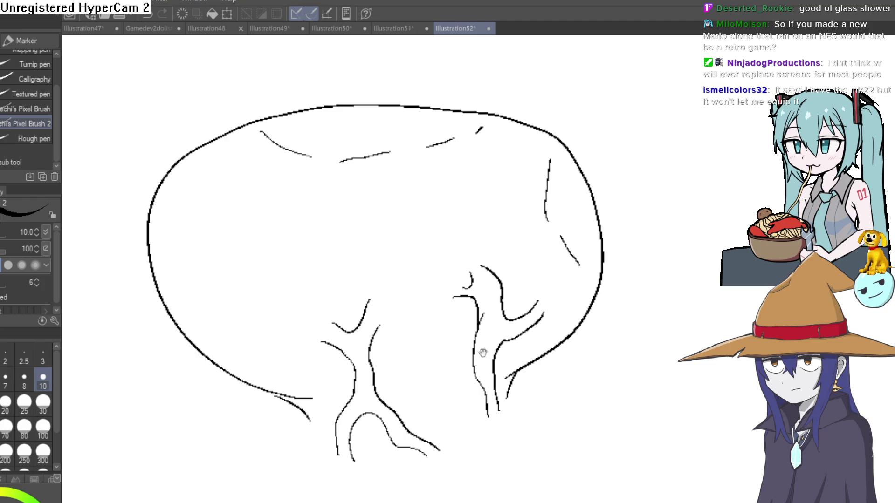
scroll(480, 356, "down", 2)
mouse_move(457, 323)
left_mouse_down()
mouse_move(399, 268)
mouse_move(446, 236)
mouse_move(493, 369)
left_mouse_up()
Step: Sketch the face under the cap with hatching beneath the eyes and two pupils
left_click_drag(441, 380, 459, 294)
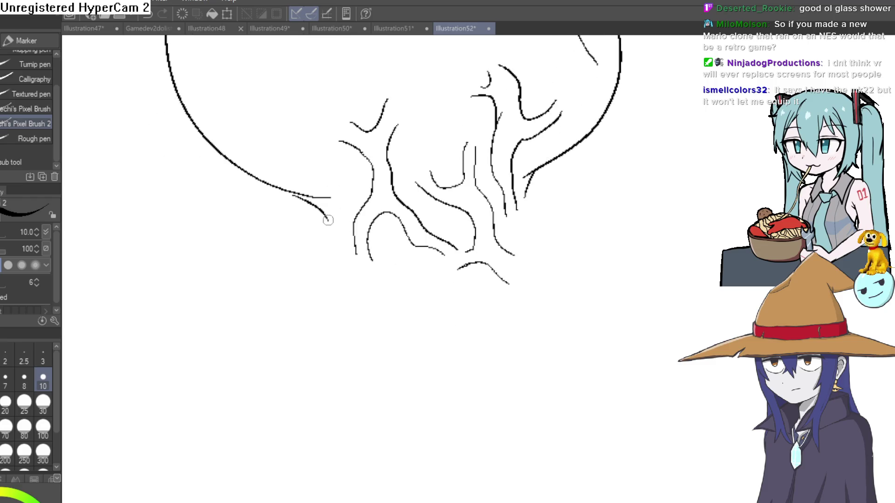
left_click_drag(312, 207, 319, 238)
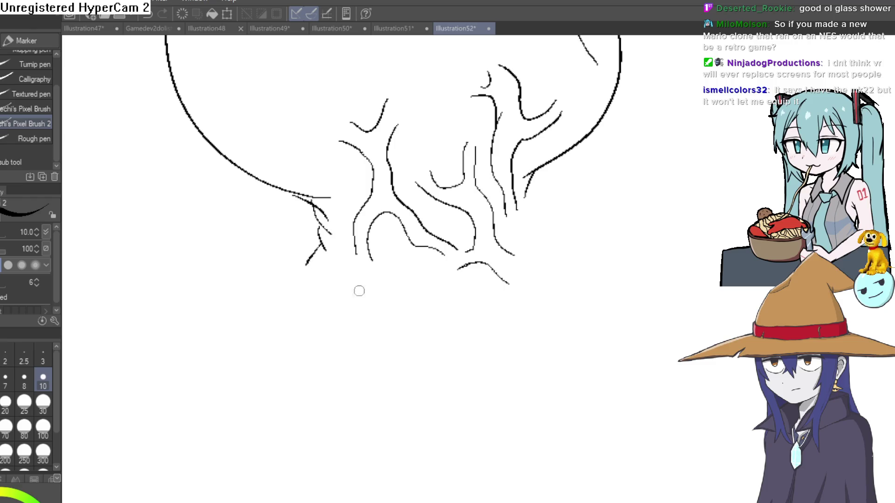
mouse_move(359, 291)
left_mouse_down()
mouse_move(331, 250)
mouse_move(420, 236)
mouse_move(371, 286)
left_mouse_up()
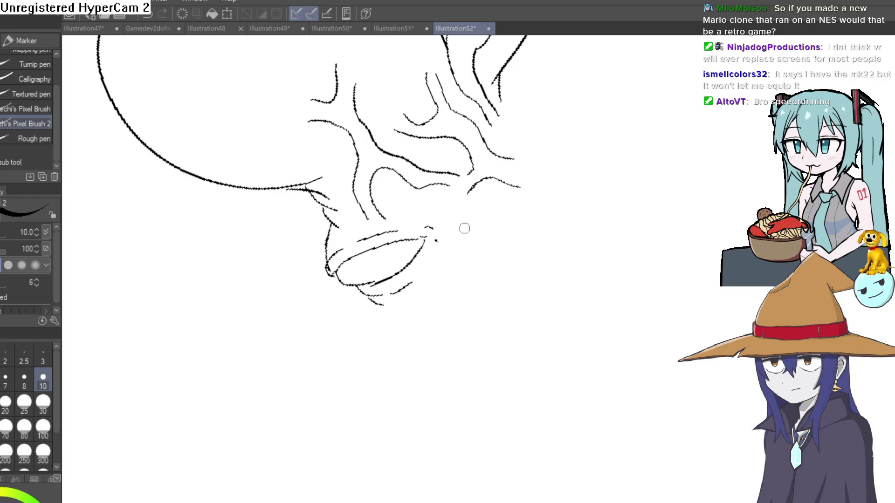
mouse_move(474, 235)
left_mouse_down()
mouse_move(466, 186)
mouse_move(441, 162)
mouse_move(410, 173)
left_mouse_up()
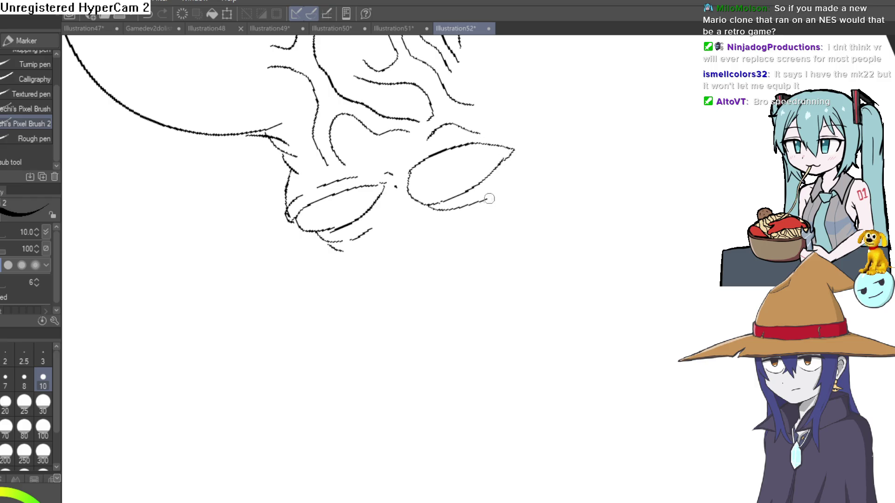
mouse_move(489, 199)
left_mouse_down()
mouse_move(448, 210)
mouse_move(472, 215)
left_mouse_up()
mouse_move(341, 254)
left_mouse_down()
mouse_move(378, 258)
mouse_move(383, 270)
left_mouse_up()
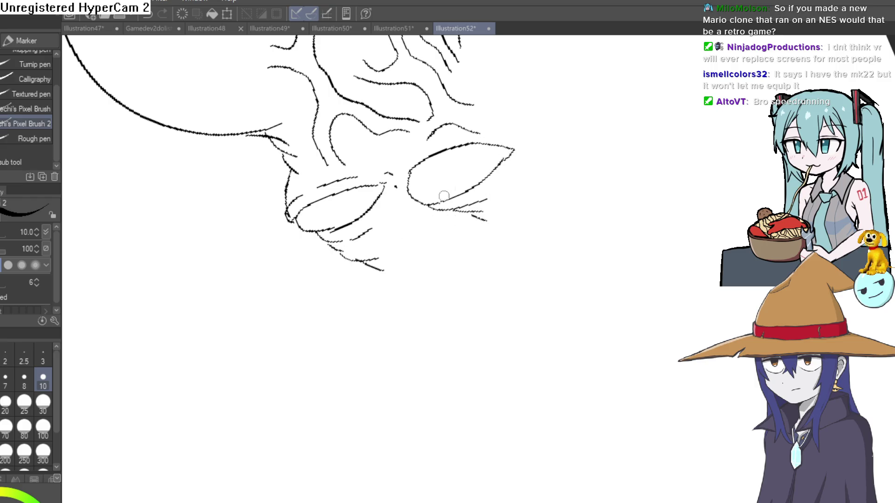
left_click_drag(301, 220, 312, 220)
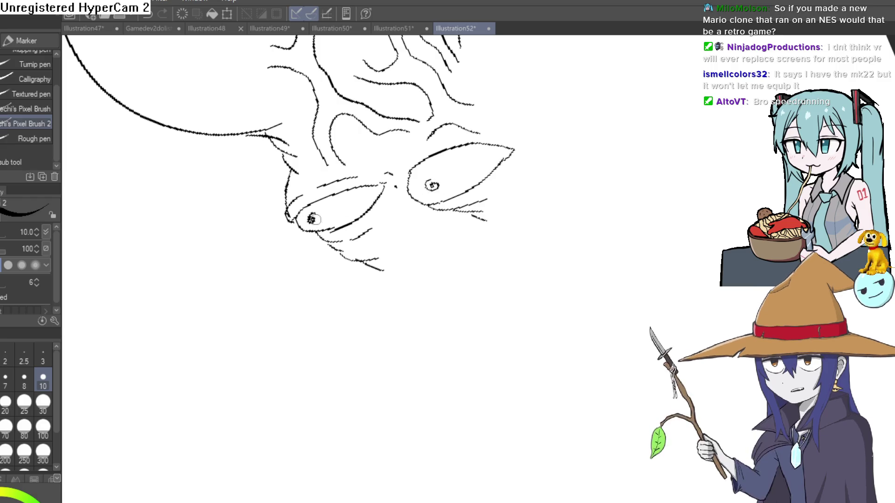
left_click_drag(428, 215, 414, 205)
Step: Rotate the view and ink the upper edge of the right eye
mouse_move(565, 159)
left_mouse_down()
mouse_move(572, 150)
mouse_move(494, 146)
mouse_move(489, 161)
mouse_move(508, 160)
left_mouse_up()
left_click_drag(368, 202, 397, 180)
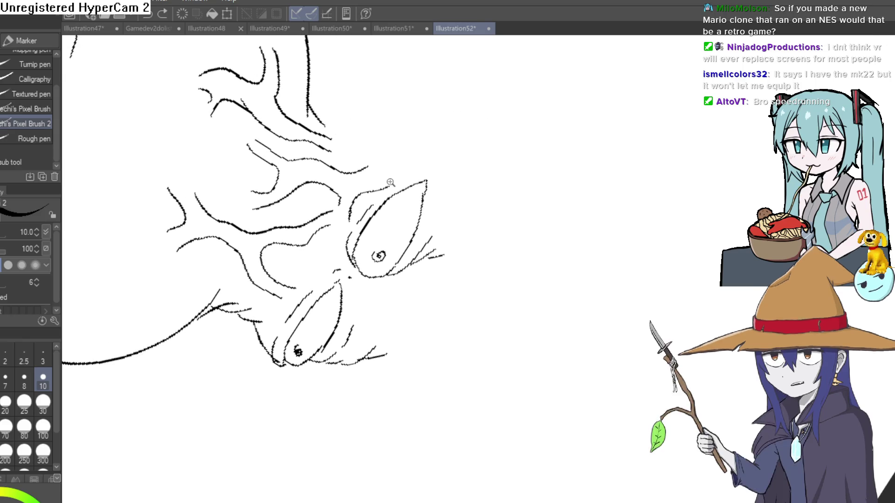
scroll(412, 176, "up", 3)
mouse_move(372, 210)
left_mouse_down()
mouse_move(410, 179)
mouse_move(458, 164)
mouse_move(436, 188)
left_mouse_up()
scroll(440, 205, "down", 3)
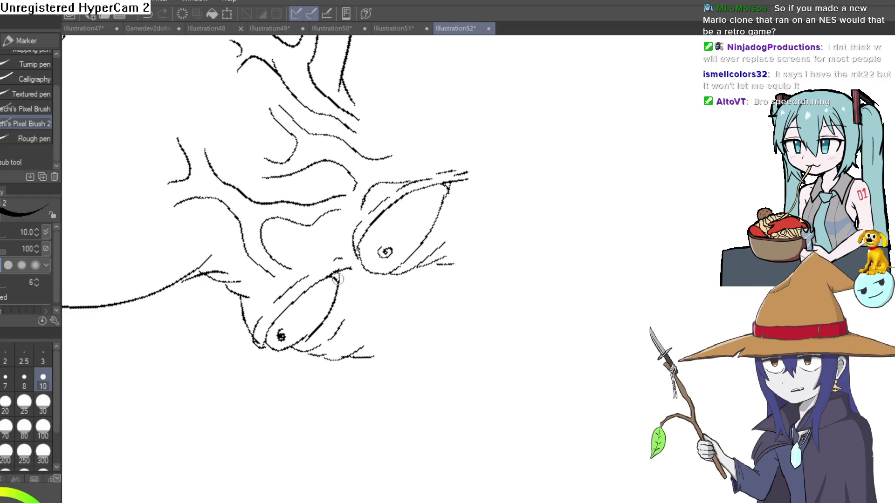
mouse_move(338, 279)
left_mouse_down()
mouse_move(471, 144)
mouse_move(541, 199)
mouse_move(513, 187)
mouse_move(513, 163)
left_mouse_up()
scroll(441, 177, "up", 5)
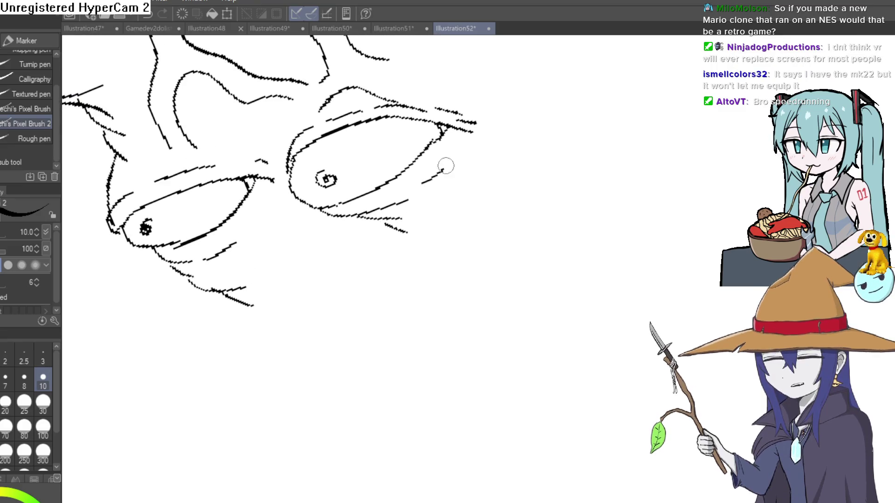
mouse_move(435, 200)
left_mouse_down()
mouse_move(479, 198)
mouse_move(564, 218)
mouse_move(517, 265)
left_mouse_up()
Step: Draw branching veins across the forehead running down toward the eyes
left_click_drag(410, 224, 452, 190)
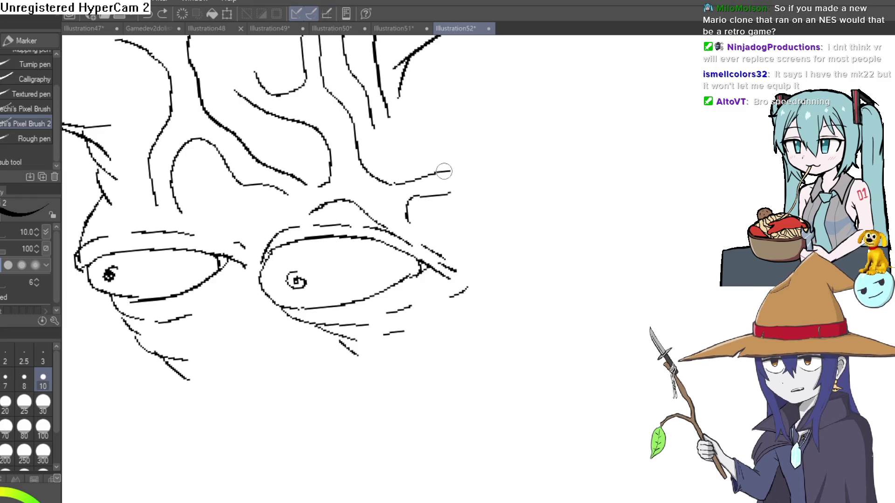
mouse_move(444, 171)
left_mouse_down()
mouse_move(462, 158)
mouse_move(449, 227)
left_mouse_up()
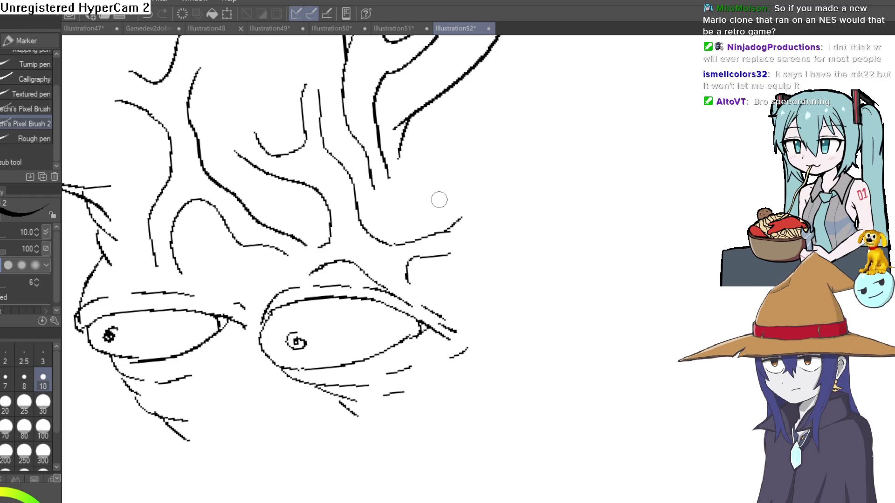
left_click_drag(438, 198, 444, 235)
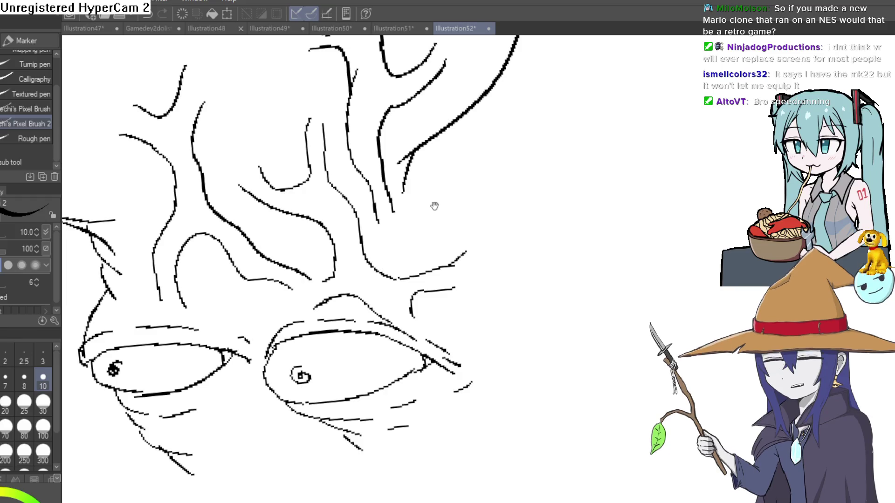
mouse_move(435, 206)
left_mouse_down()
mouse_move(401, 247)
mouse_move(378, 220)
mouse_move(453, 189)
left_mouse_up()
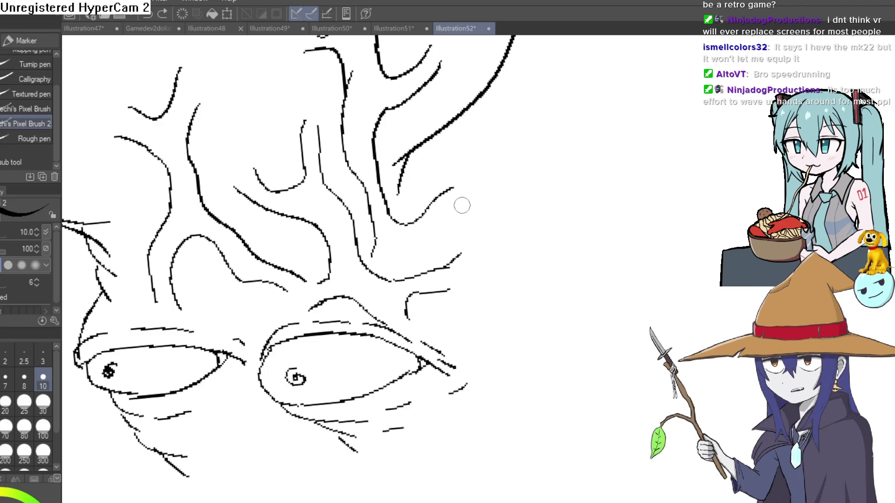
mouse_move(453, 207)
left_mouse_down()
mouse_move(406, 247)
mouse_move(433, 255)
left_mouse_up()
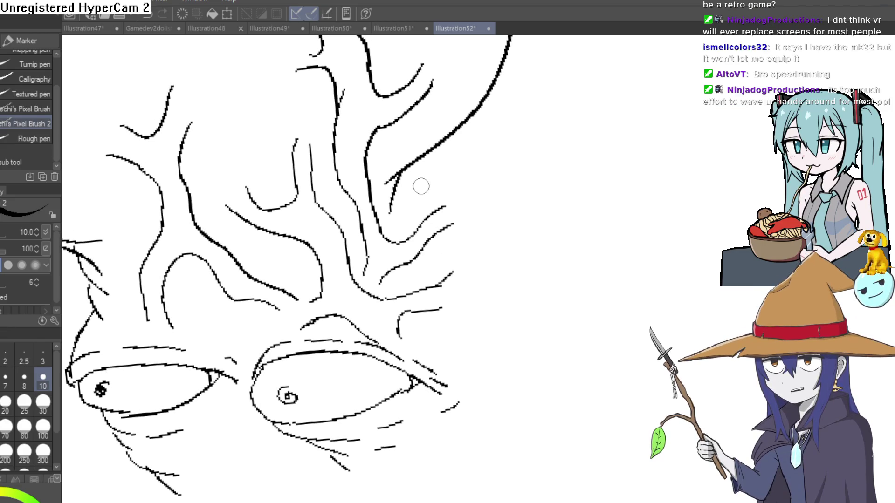
left_click_drag(455, 133, 422, 189)
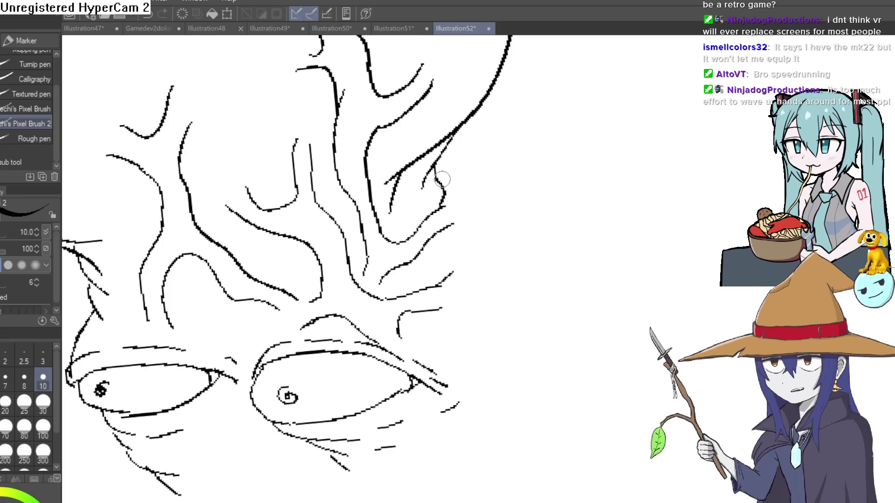
left_click_drag(465, 209, 453, 246)
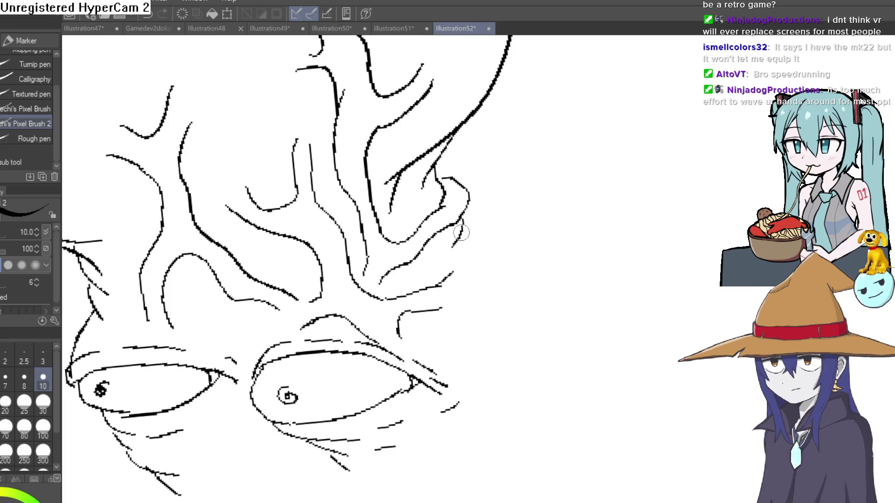
Step: Draw the jaw line around the chin and an outer chin curve
scroll(483, 260, "down", 6)
scroll(510, 250, "up", 4)
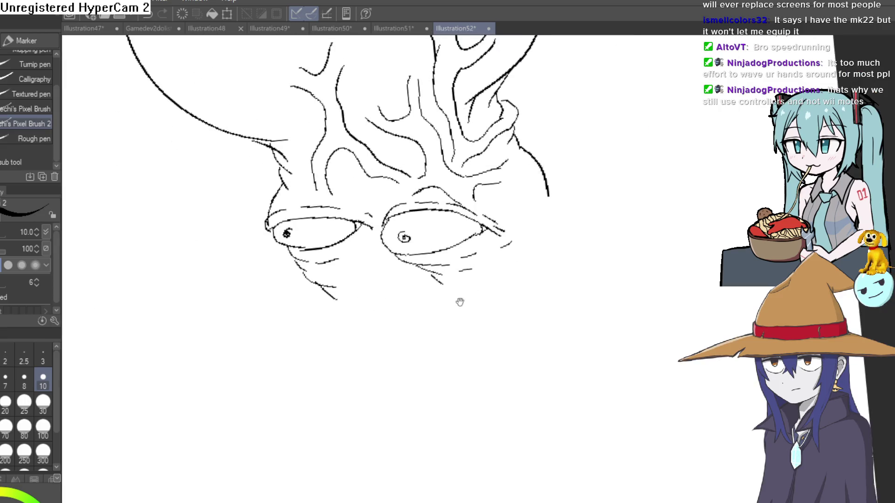
scroll(333, 274, "down", 1)
mouse_move(353, 325)
left_mouse_down()
mouse_move(466, 303)
mouse_move(424, 258)
mouse_move(456, 284)
mouse_move(438, 317)
left_mouse_up()
left_click_drag(397, 242, 476, 285)
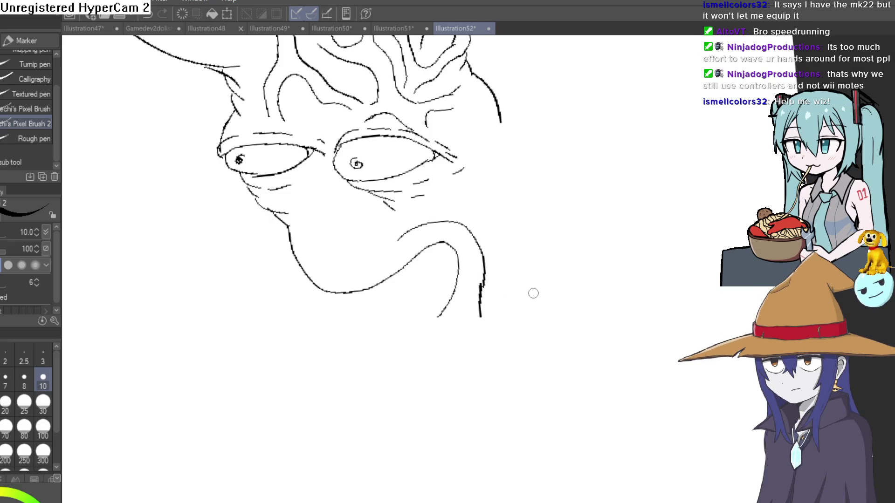
Step: Undo the outer chin curve and add a short line beside the jaw, discarding a stray stroke
key("ctrl+z")
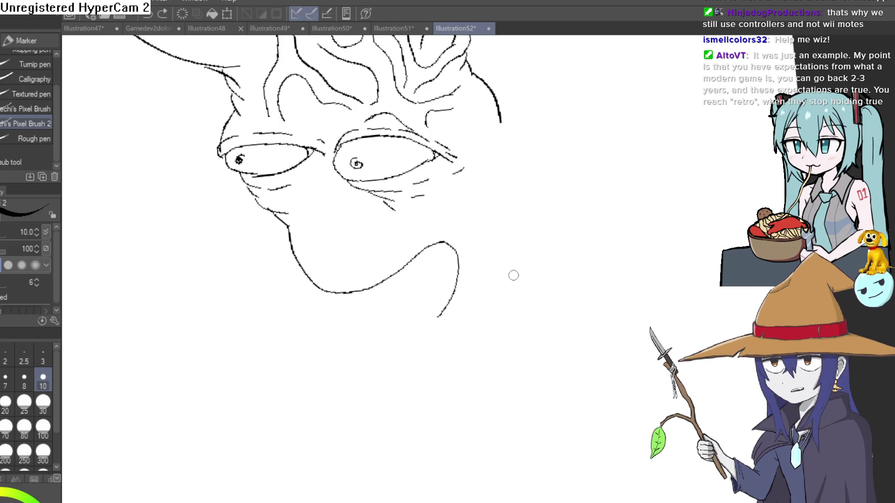
mouse_move(568, 254)
left_mouse_down()
mouse_move(567, 264)
mouse_move(608, 232)
left_mouse_up()
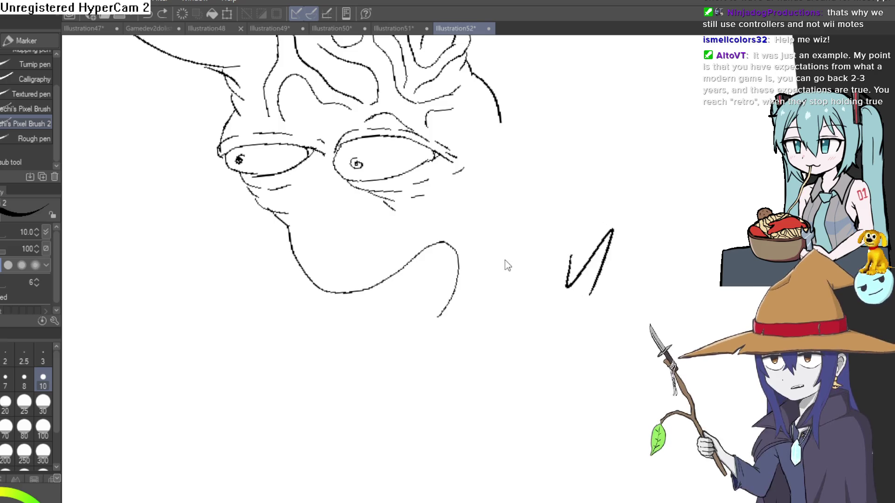
key("ctrl+z")
mouse_move(406, 231)
left_mouse_down()
mouse_move(426, 220)
mouse_move(471, 262)
left_mouse_up()
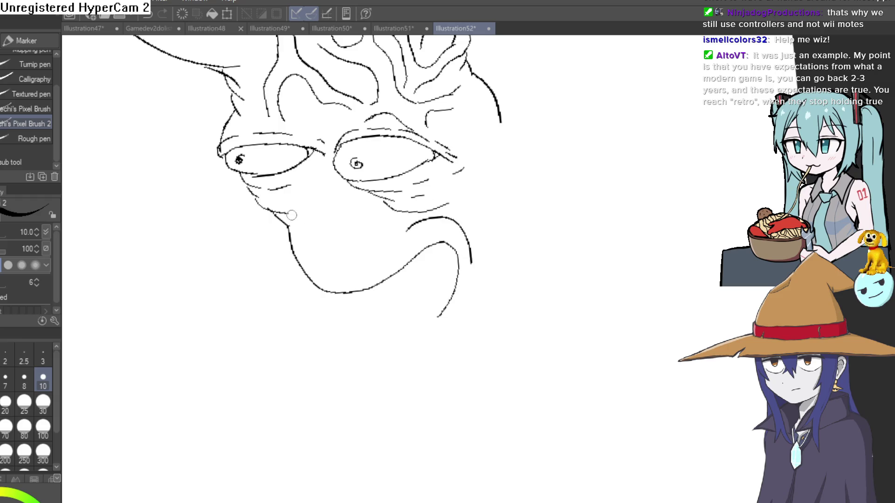
scroll(325, 207, "up", 1)
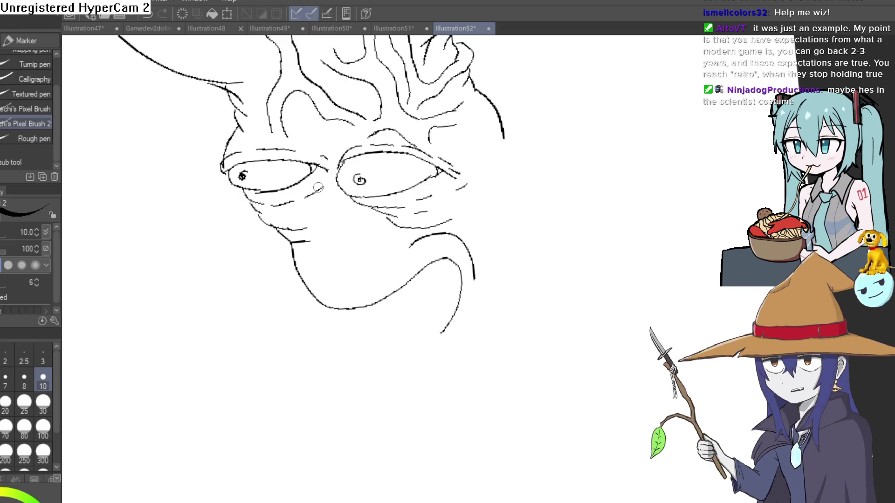
Step: Try a lower lip under the chin line, then undo it
mouse_move(508, 292)
left_mouse_down()
mouse_move(540, 233)
mouse_move(532, 273)
mouse_move(532, 219)
left_mouse_up()
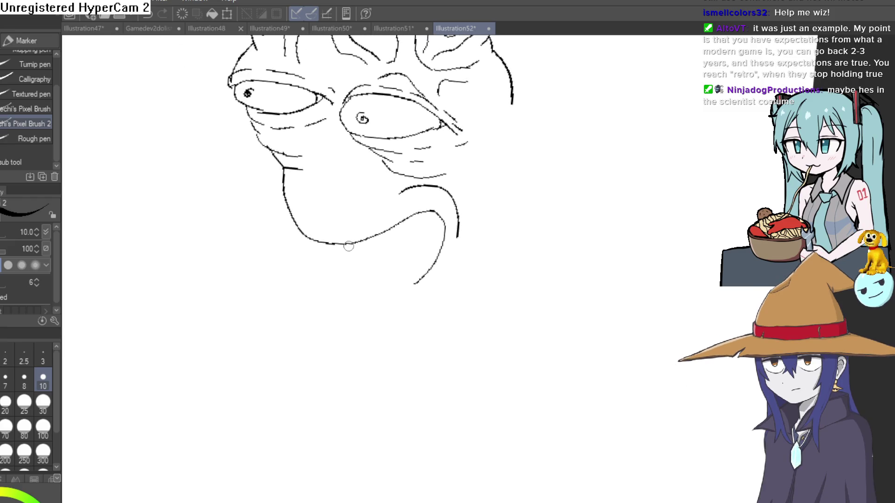
mouse_move(350, 245)
left_mouse_down()
mouse_move(422, 234)
mouse_move(485, 178)
mouse_move(500, 179)
mouse_move(408, 256)
mouse_move(375, 265)
left_mouse_up()
key("ctrl+z")
key("ctrl+z")
scroll(391, 233, "up", 3)
Step: Outline two teeth and a hanging tongue with inner detail lines, redoing the first attempt
mouse_move(499, 254)
left_mouse_down()
mouse_move(454, 256)
mouse_move(429, 279)
mouse_move(460, 246)
left_mouse_up()
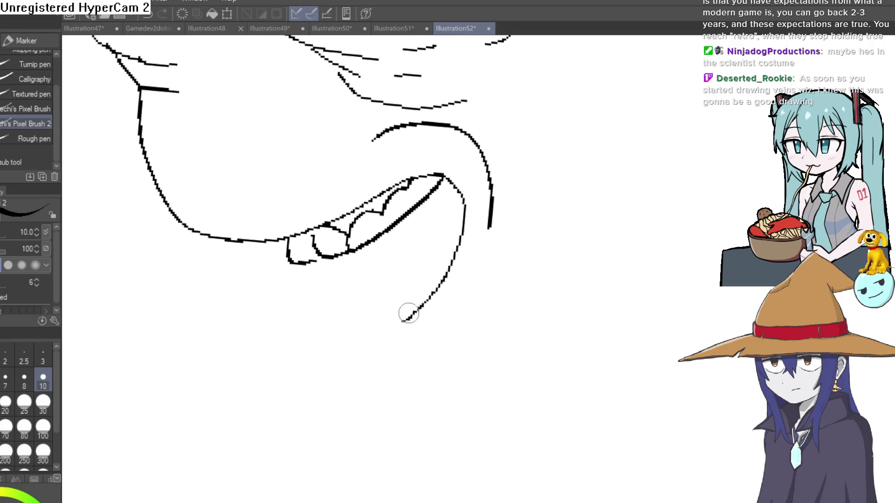
mouse_move(436, 191)
left_mouse_down()
mouse_move(410, 220)
mouse_move(386, 314)
mouse_move(408, 322)
left_mouse_up()
key("ctrl+z")
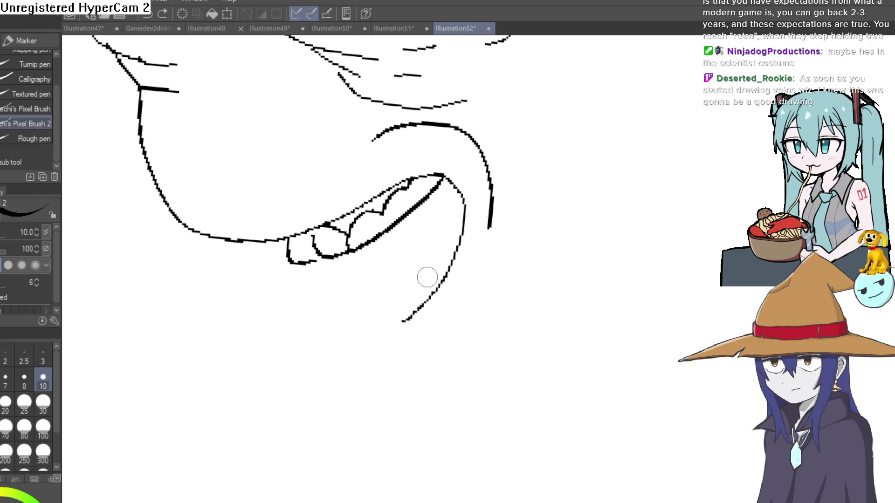
mouse_move(382, 242)
left_mouse_down()
mouse_move(386, 360)
mouse_move(406, 279)
left_mouse_up()
left_click_drag(409, 319, 443, 222)
left_click_drag(380, 311, 462, 264)
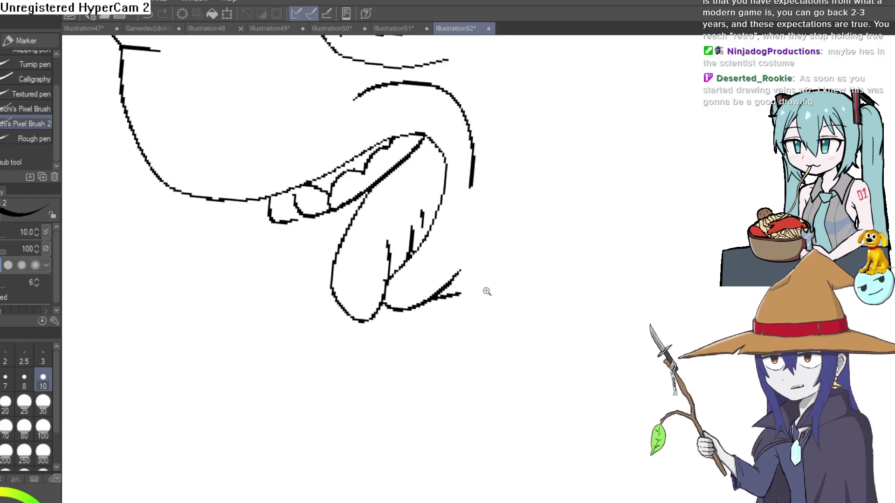
scroll(472, 325, "down", 5)
scroll(473, 325, "up", 4)
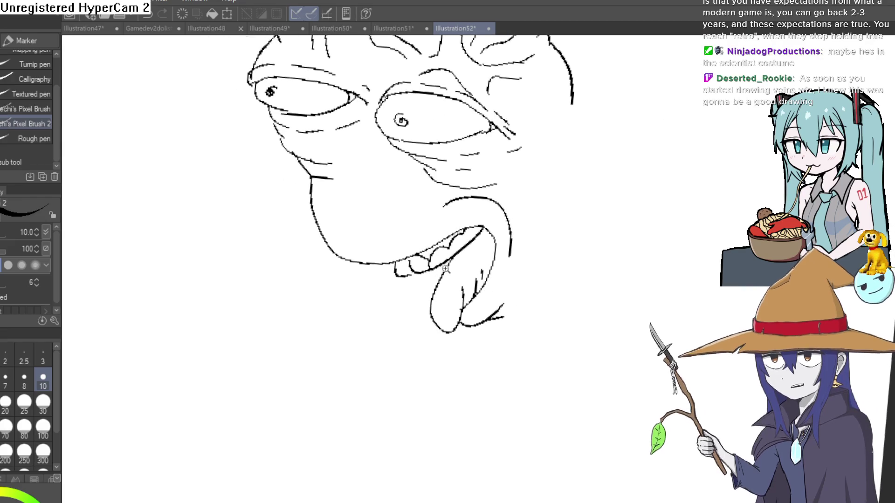
scroll(455, 231, "up", 2)
Step: Add a short line near the teeth and creases across the tongue
left_click_drag(455, 231, 542, 229)
scroll(529, 230, "down", 3)
scroll(485, 254, "up", 4)
left_click_drag(492, 212, 546, 206)
scroll(569, 215, "down", 3)
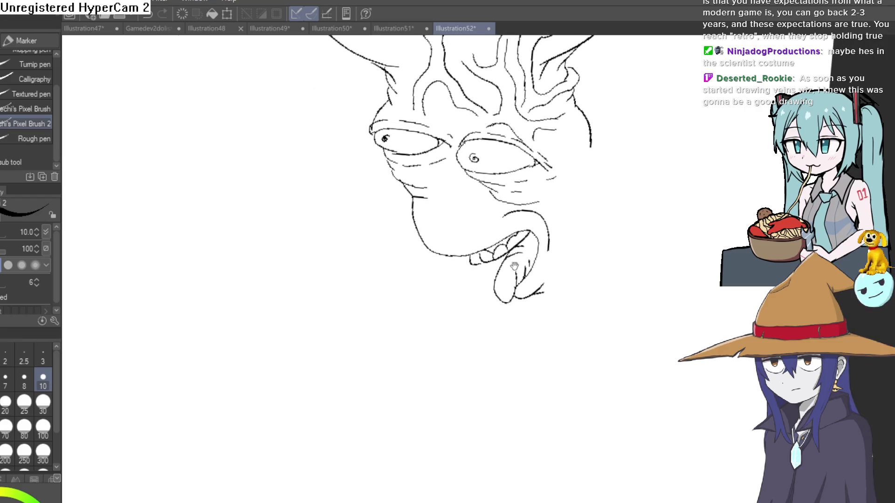
scroll(505, 264, "up", 3)
scroll(505, 264, "down", 2)
scroll(511, 274, "down", 3)
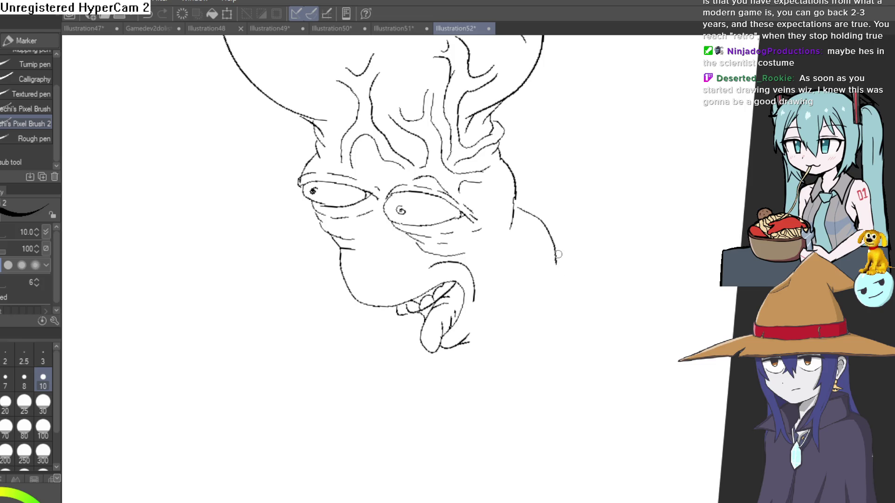
Step: Erase the old lower right jaw curve and redraw it sweeping down into the neck
left_click_drag(579, 356, 525, 289)
left_click_drag(534, 231, 530, 245)
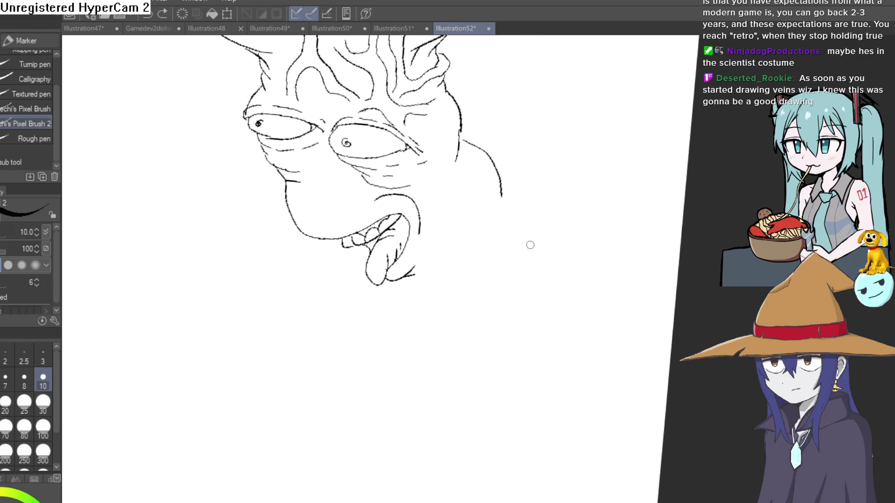
mouse_move(520, 206)
left_mouse_down()
mouse_move(477, 287)
mouse_move(481, 470)
left_mouse_up()
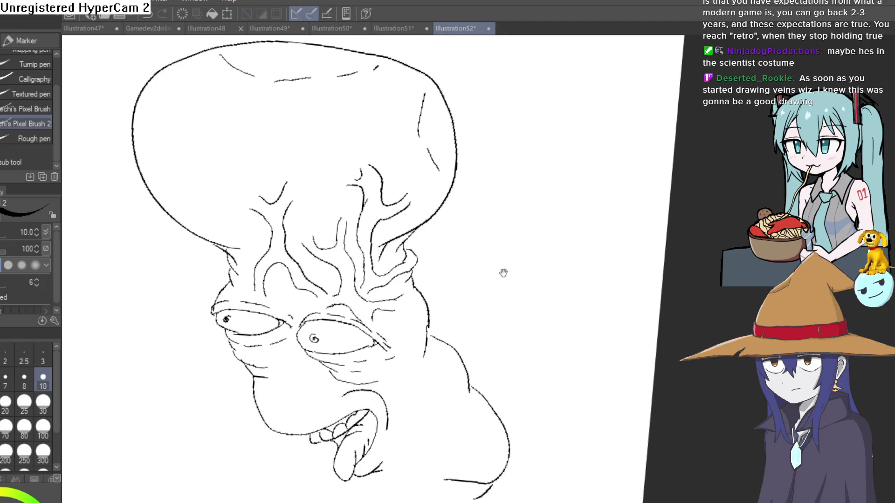
Step: Add short strokes on the head's left side and a round knob at its top-left
mouse_move(412, 115)
left_mouse_down()
mouse_move(453, 214)
mouse_move(583, 224)
mouse_move(592, 238)
left_mouse_up()
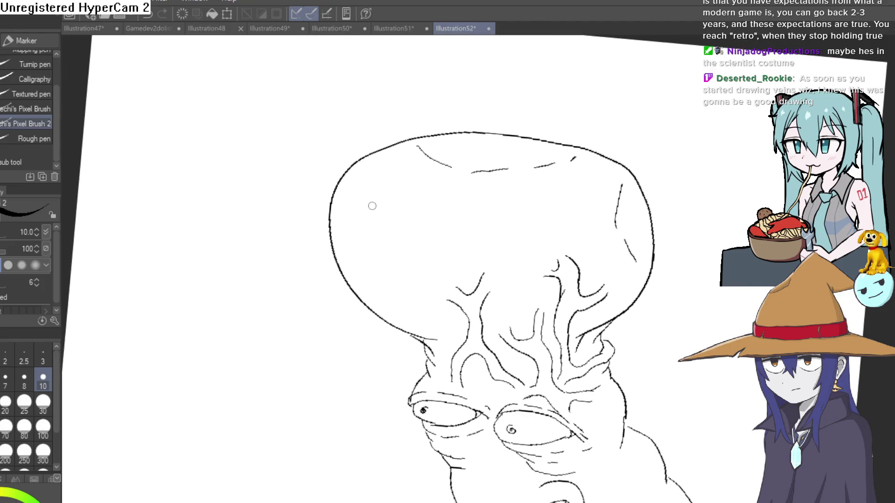
left_click_drag(388, 279, 388, 301)
left_click_drag(401, 215, 387, 227)
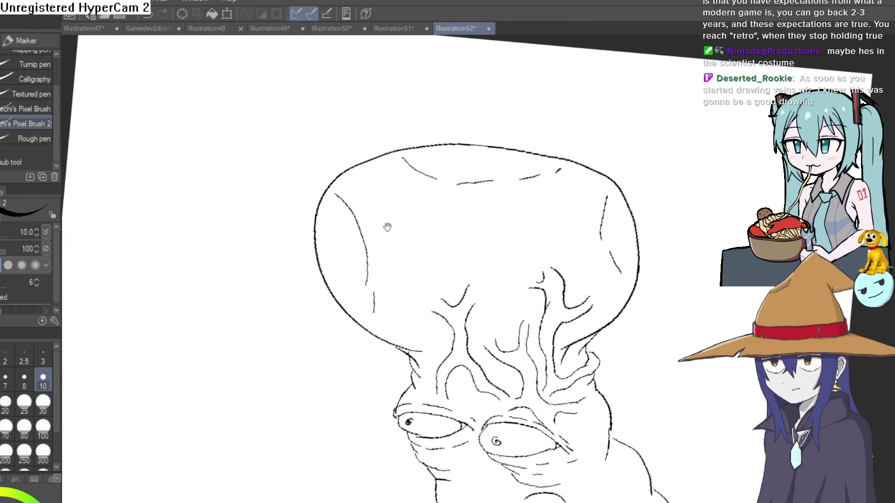
left_click(360, 175)
mouse_move(358, 176)
left_mouse_down()
mouse_move(344, 144)
mouse_move(391, 161)
mouse_move(400, 183)
mouse_move(358, 168)
mouse_move(380, 161)
left_mouse_up()
Step: Set the eraser to the smaller Hard 2 tip, then return to the pen
key("e")
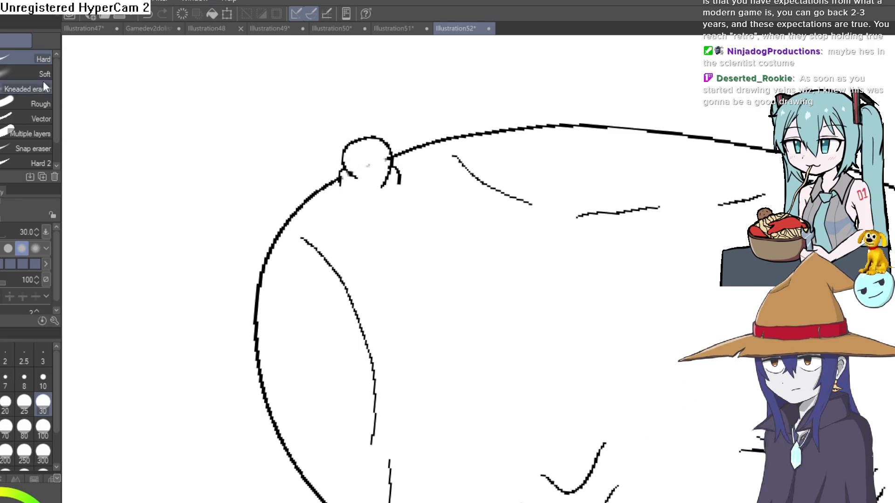
left_click(41, 77)
left_click(45, 162)
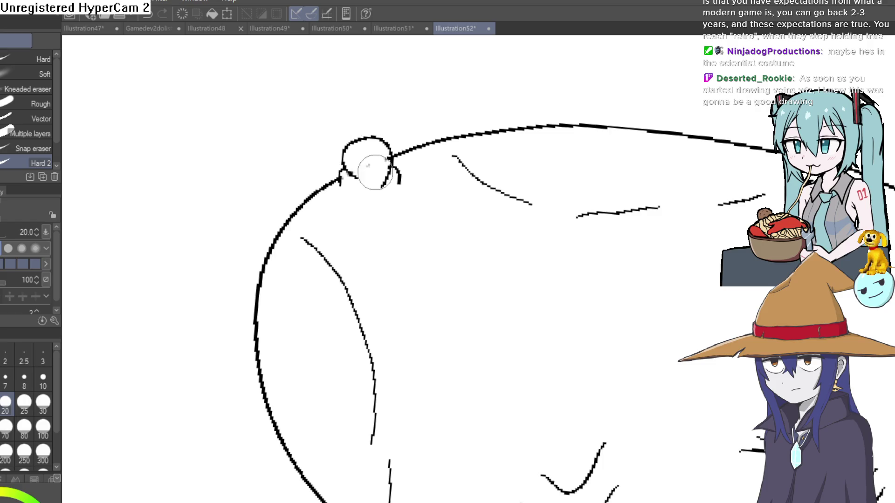
key("p")
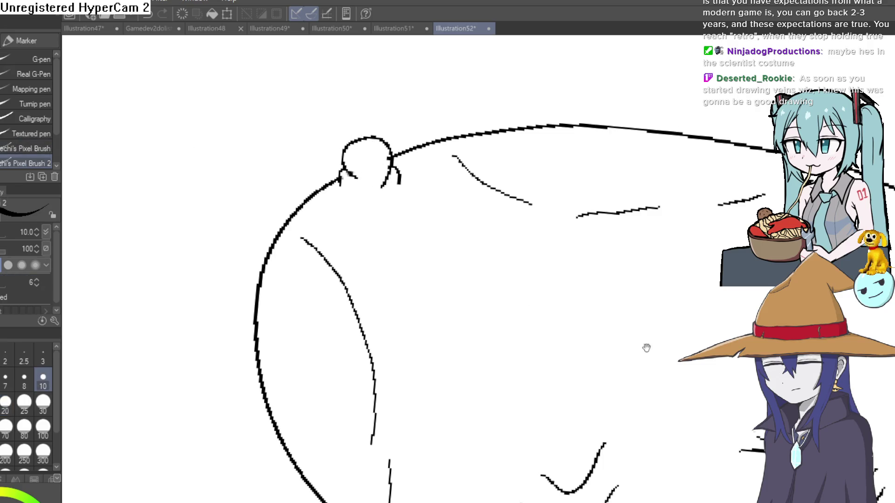
Step: Add a small crease on the cap and a round knob at the head's top-right
left_click_drag(685, 312, 588, 212)
left_click_drag(575, 272, 577, 280)
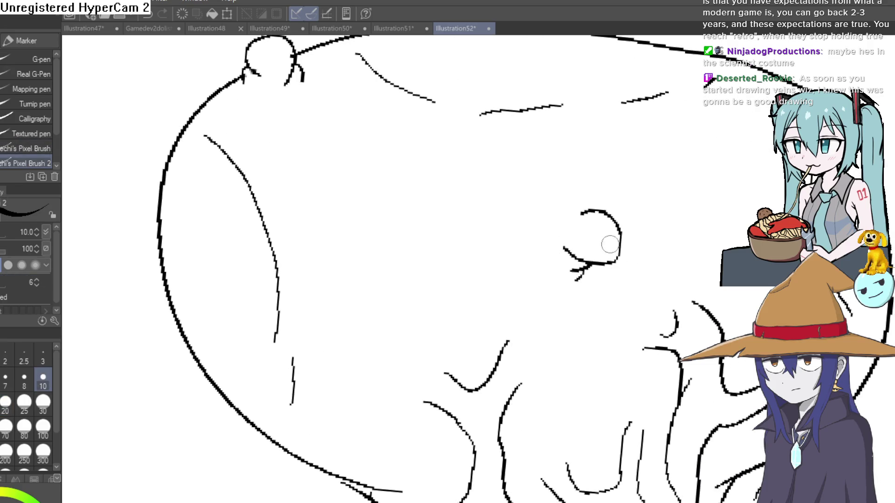
left_click_drag(699, 188, 557, 240)
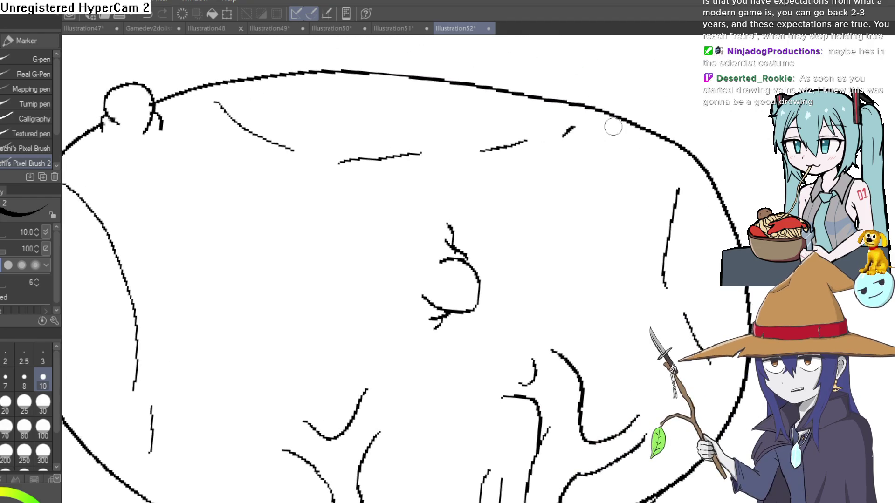
mouse_move(622, 119)
left_mouse_down()
mouse_move(650, 122)
mouse_move(647, 133)
mouse_move(662, 140)
left_mouse_up()
key("e")
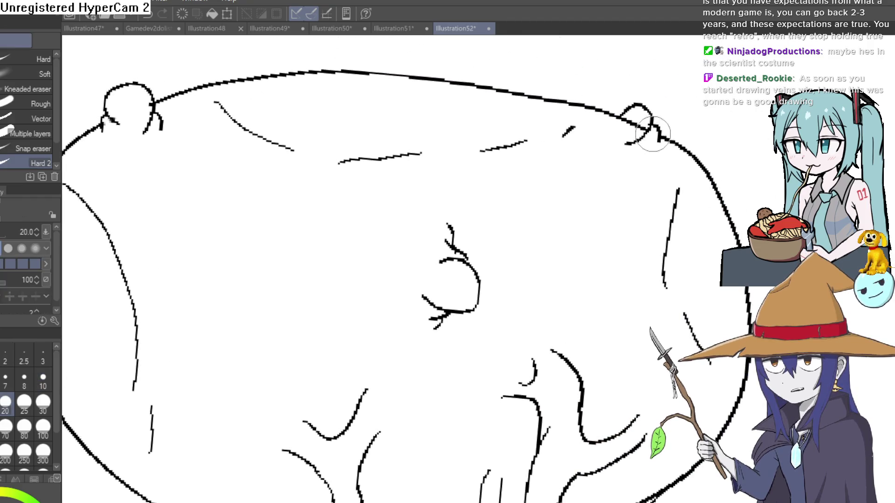
scroll(638, 123, "down", 5)
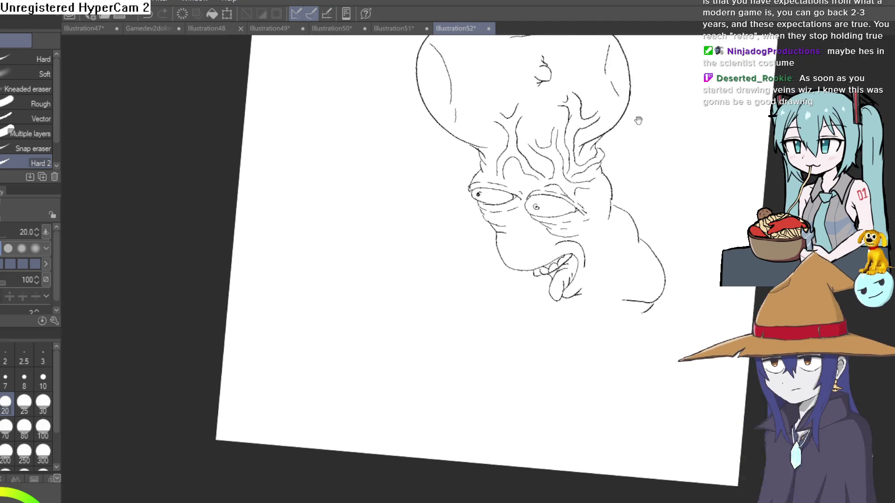
Step: Draw the body outline, shoulder curl and bent arm ending in fingers below the chin
key("p")
mouse_move(671, 263)
left_mouse_down()
mouse_move(531, 220)
mouse_move(496, 178)
mouse_move(545, 221)
mouse_move(478, 232)
left_mouse_up()
scroll(515, 246, "up", 3)
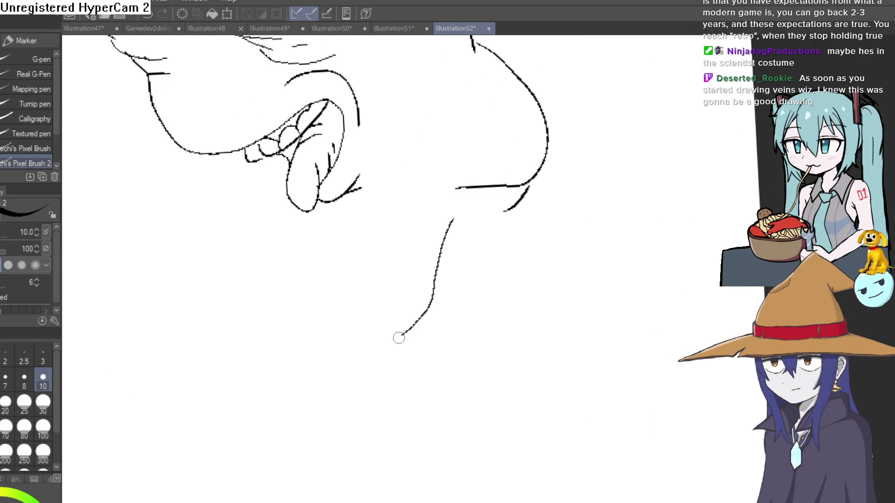
left_click_drag(398, 338, 510, 326)
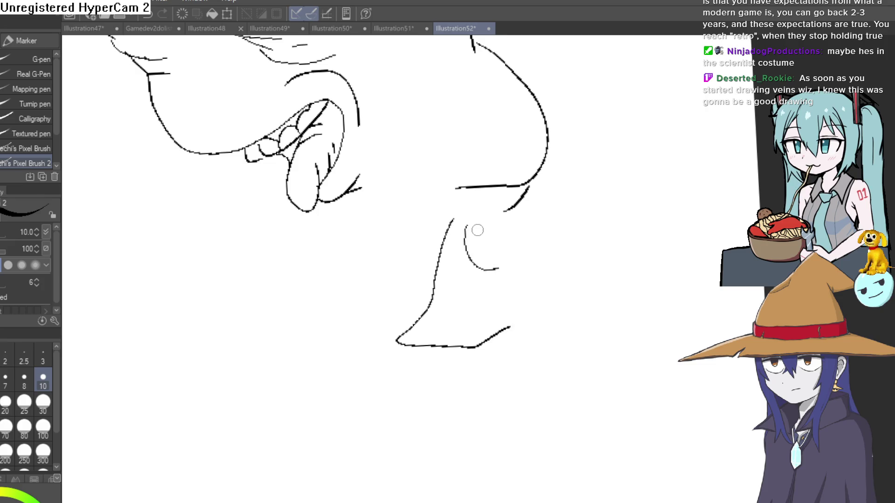
left_click_drag(488, 253, 506, 254)
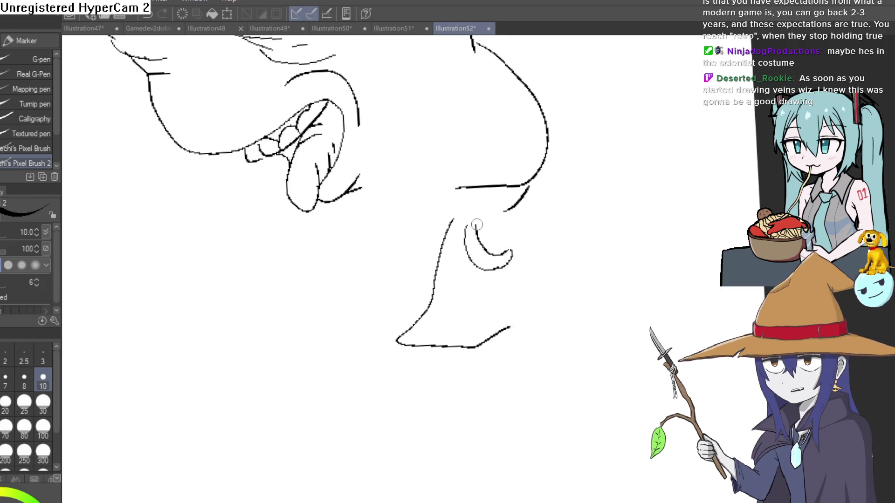
mouse_move(478, 218)
left_mouse_down()
mouse_move(550, 219)
mouse_move(583, 268)
left_mouse_up()
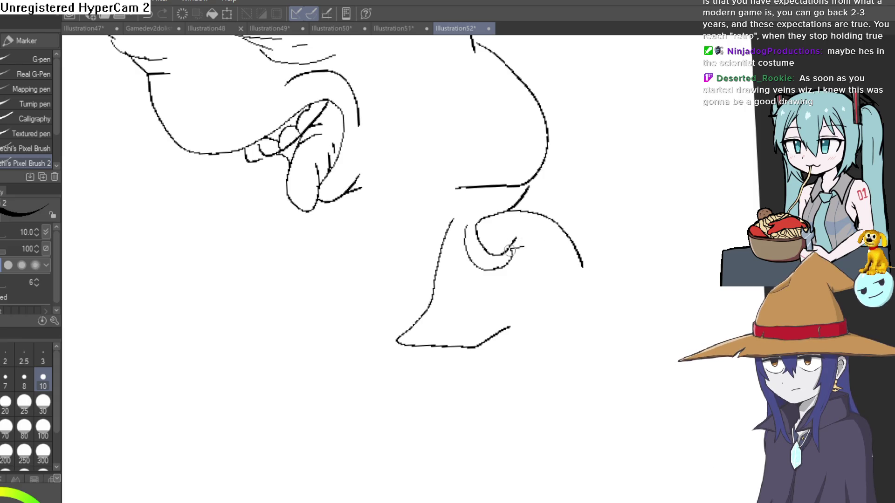
left_click_drag(510, 250, 553, 280)
mouse_move(530, 339)
left_mouse_down()
mouse_move(557, 354)
mouse_move(581, 336)
left_mouse_up()
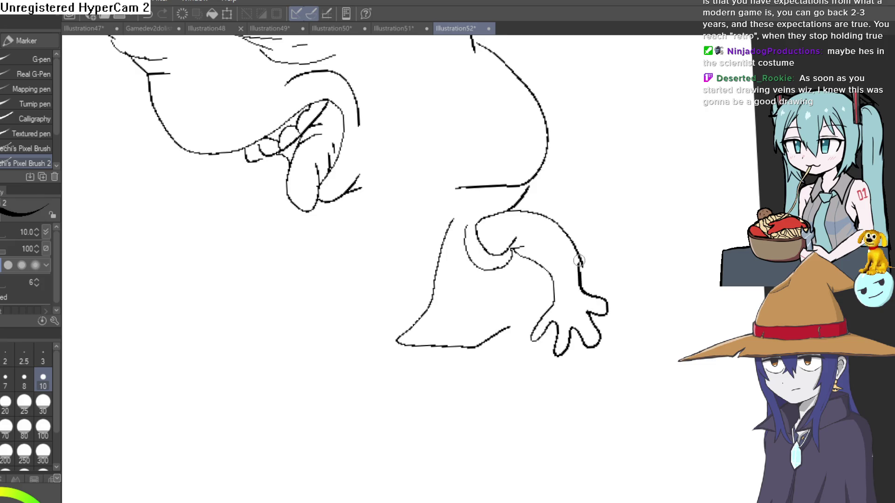
Step: Extend the arm curve, add hair strokes at the armpit and the inner arm line toward the thumb
left_click_drag(576, 278, 663, 331)
mouse_move(543, 277)
left_mouse_down()
mouse_move(586, 240)
mouse_move(615, 240)
left_mouse_up()
left_click_drag(573, 264, 577, 247)
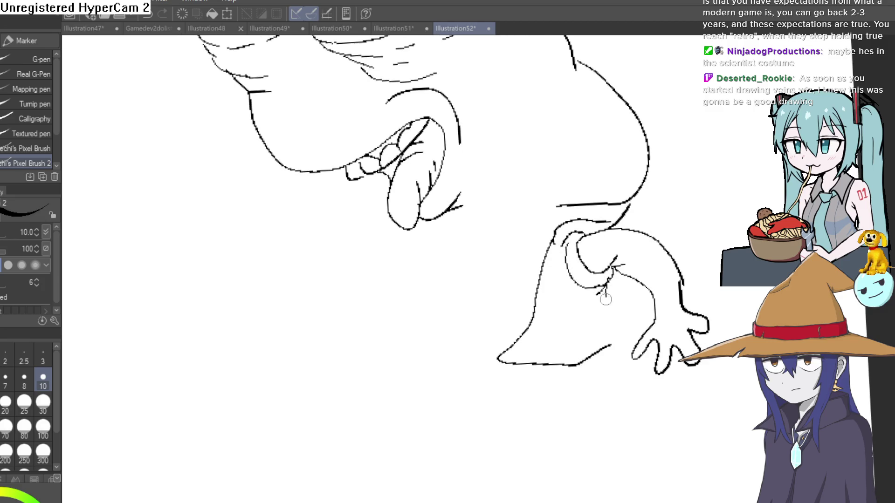
left_click_drag(606, 299, 590, 391)
scroll(590, 266, "up", 5)
left_click_drag(593, 233, 601, 264)
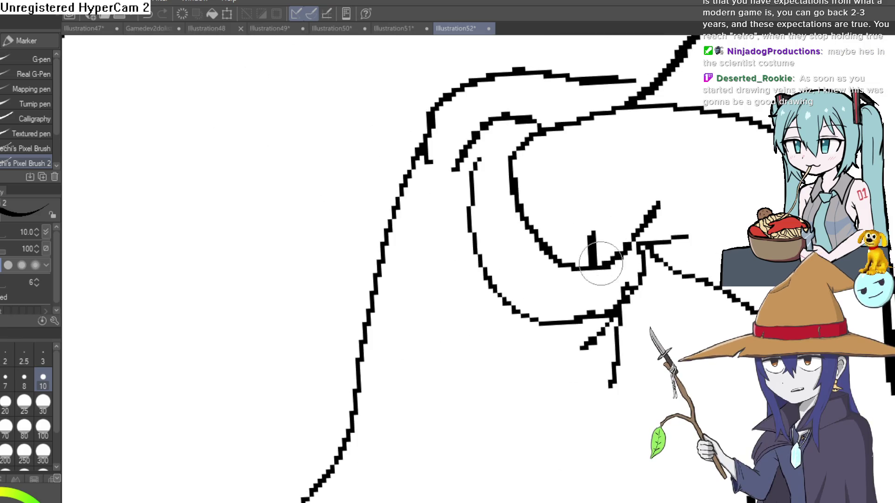
scroll(601, 264, "down", 5)
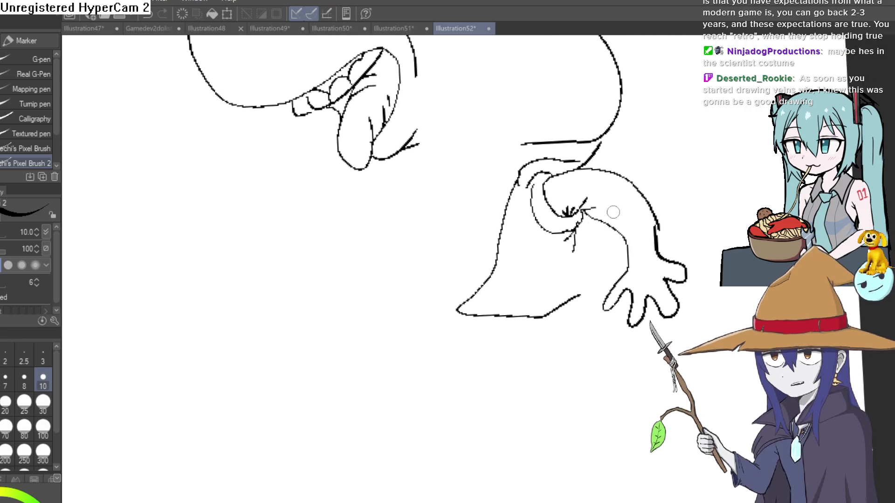
mouse_move(579, 216)
left_mouse_down()
mouse_move(575, 237)
mouse_move(609, 256)
mouse_move(606, 301)
left_mouse_up()
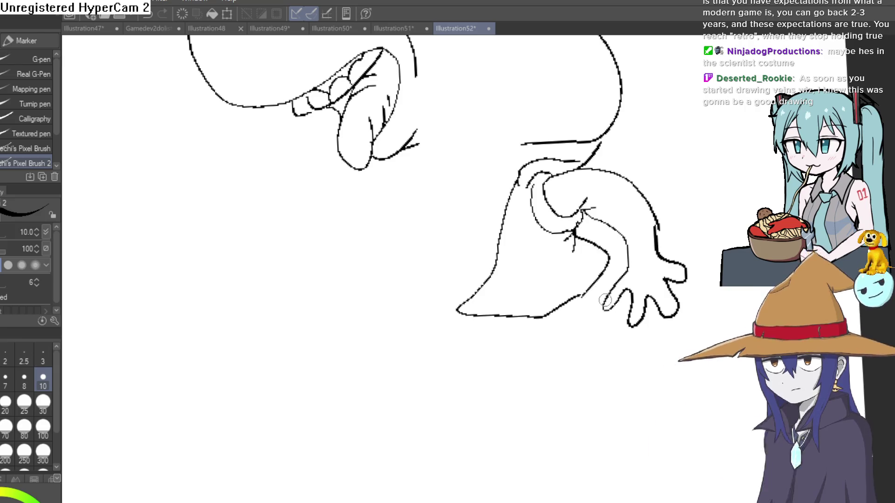
scroll(562, 345, "down", 4)
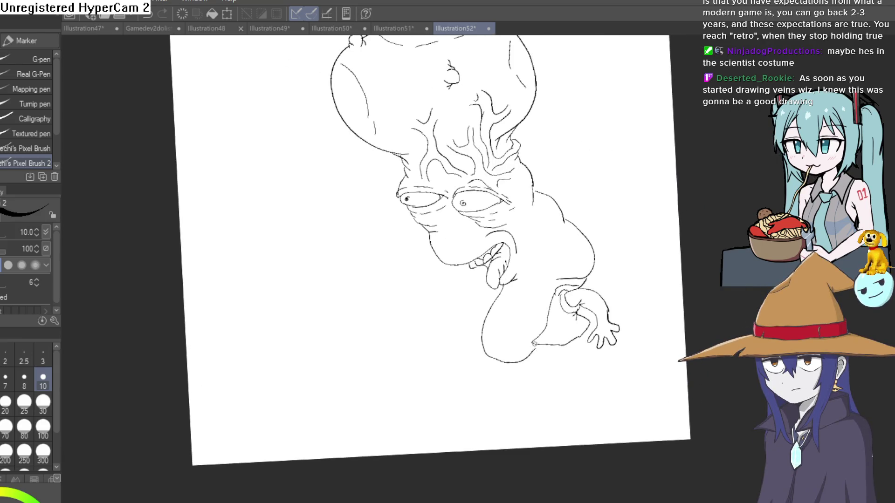
Step: Draw the lower belly outline, short strokes near the right hand, and the extended leg outline with hatching
left_click_drag(524, 341, 525, 317)
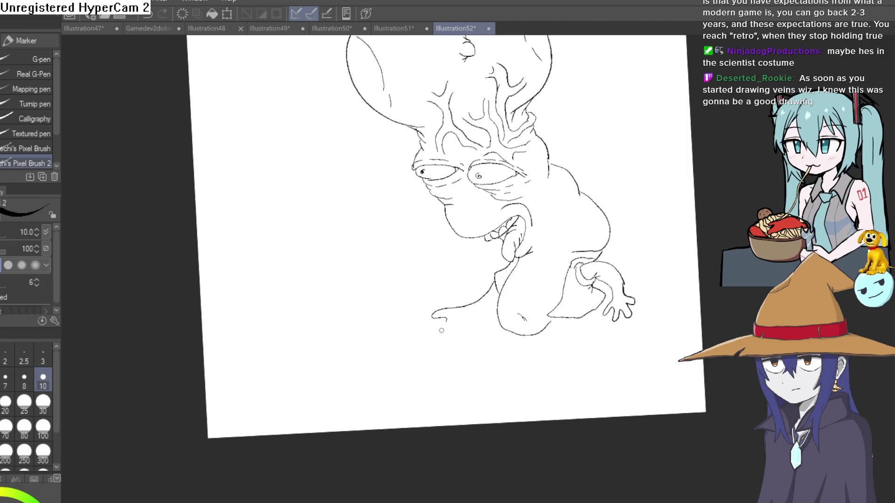
left_click_drag(547, 327, 493, 255)
scroll(477, 278, "up", 2)
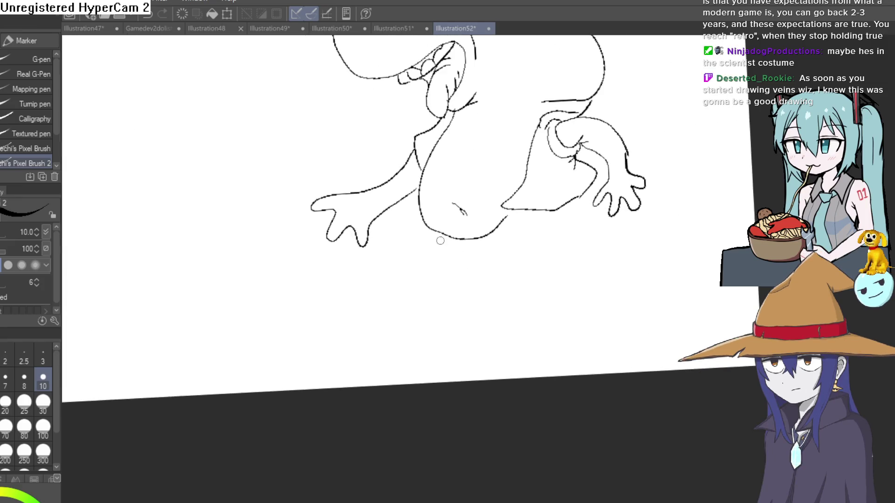
mouse_move(443, 237)
left_mouse_down()
mouse_move(485, 291)
mouse_move(527, 281)
left_mouse_up()
left_click_drag(583, 229, 521, 273)
left_click_drag(581, 227, 543, 233)
mouse_move(597, 205)
left_mouse_down()
mouse_move(586, 236)
mouse_move(503, 273)
left_mouse_up()
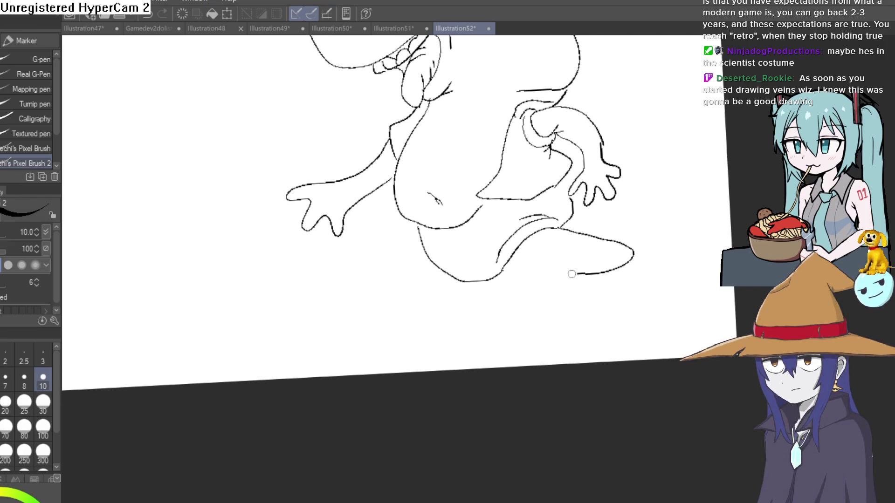
mouse_move(347, 304)
left_mouse_down()
mouse_move(450, 274)
mouse_move(416, 271)
mouse_move(424, 276)
left_mouse_up()
left_click_drag(433, 273, 441, 280)
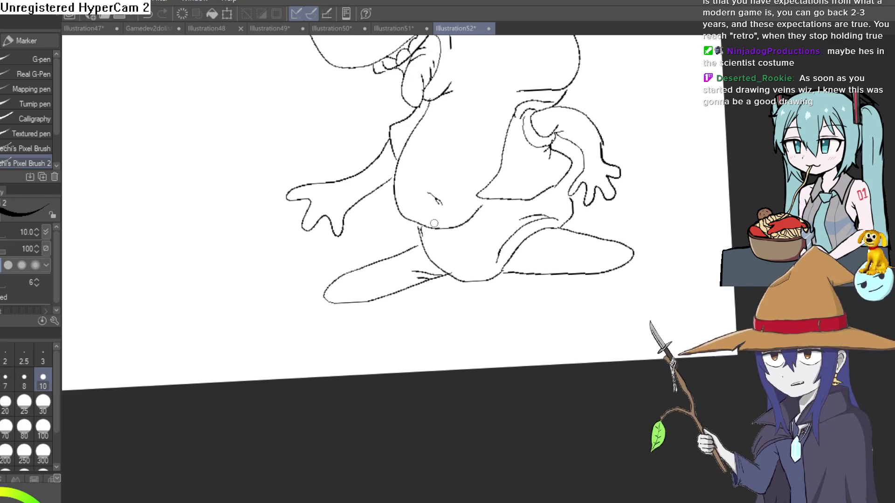
Step: Rotate the page view slightly, add a short stroke beside the mouth, and survey the whole figure
scroll(537, 211, "down", 3)
scroll(552, 261, "up", 4)
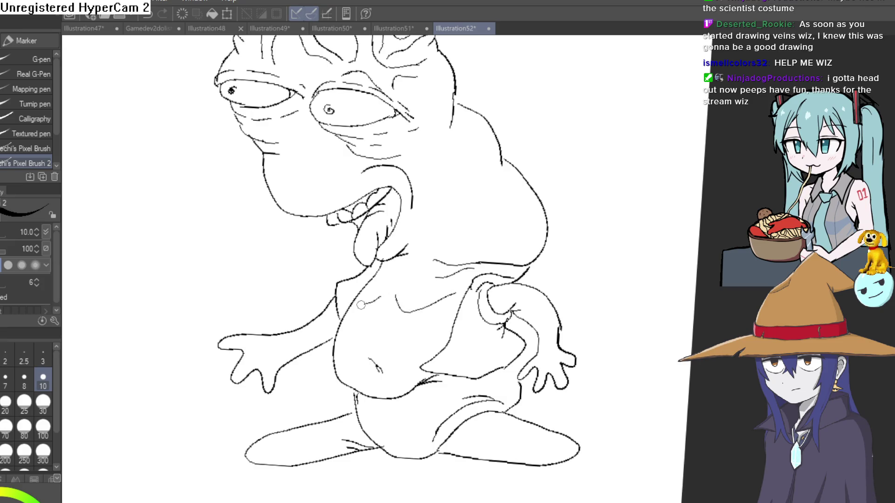
key("e")
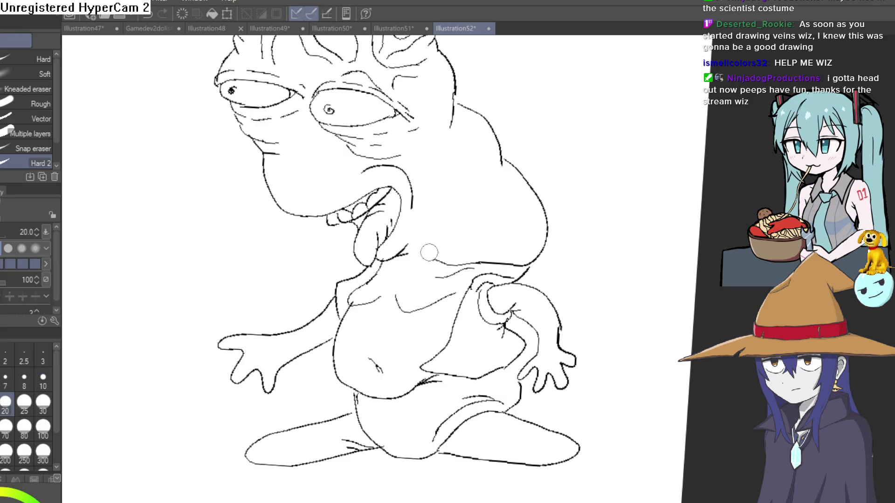
scroll(430, 253, "down", 3)
mouse_move(595, 219)
left_mouse_down()
mouse_move(532, 198)
mouse_move(516, 146)
mouse_move(530, 208)
mouse_move(506, 226)
mouse_move(501, 211)
mouse_move(511, 253)
mouse_move(446, 198)
left_mouse_up()
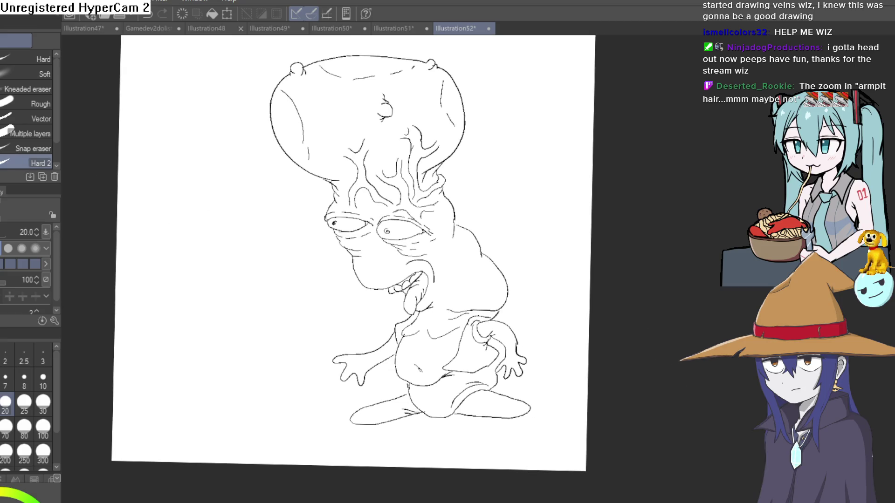
key("p")
scroll(419, 295, "up", 5)
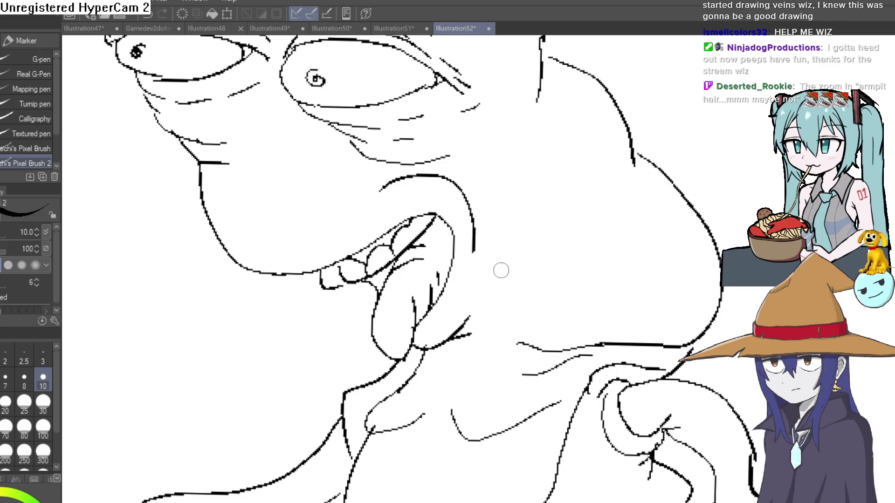
left_click_drag(486, 281, 484, 289)
scroll(598, 262, "down", 5)
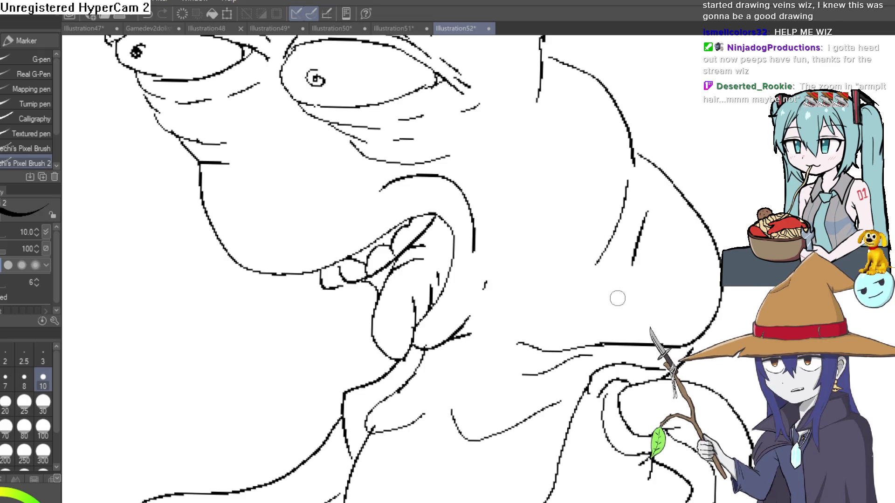
left_click_drag(615, 298, 564, 336)
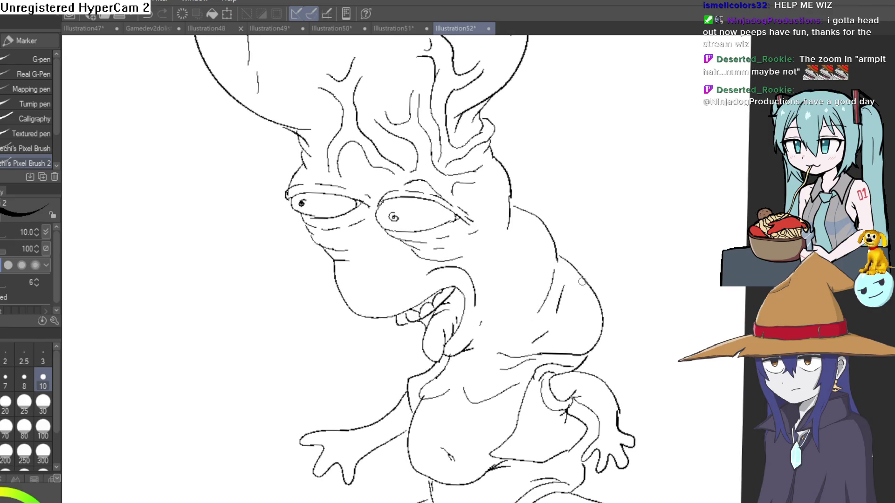
scroll(578, 247, "down", 2)
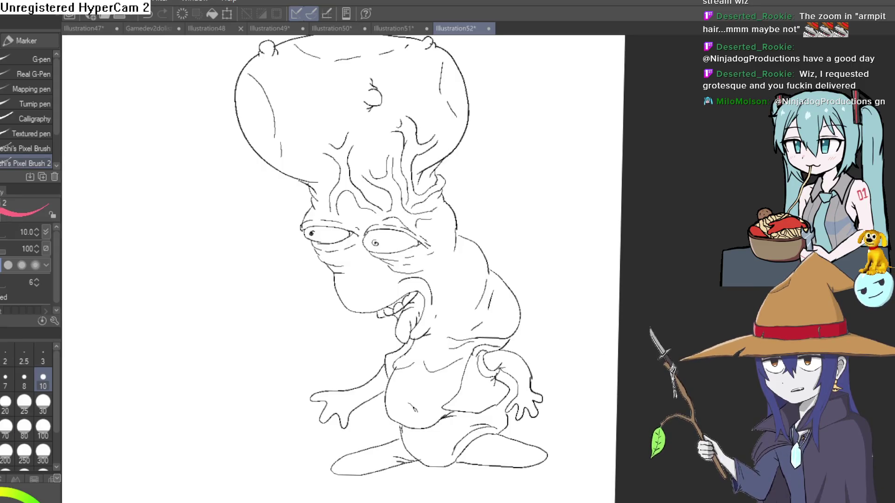
scroll(305, 120, "up", 3)
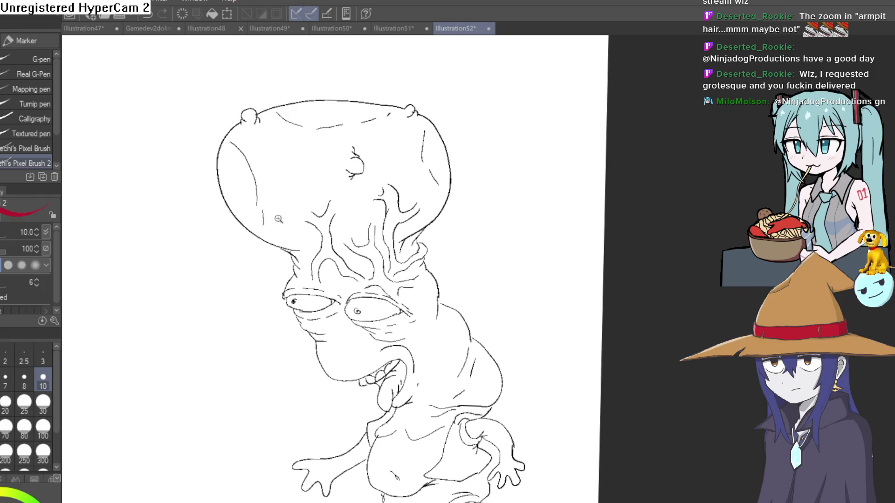
scroll(280, 187, "up", 3)
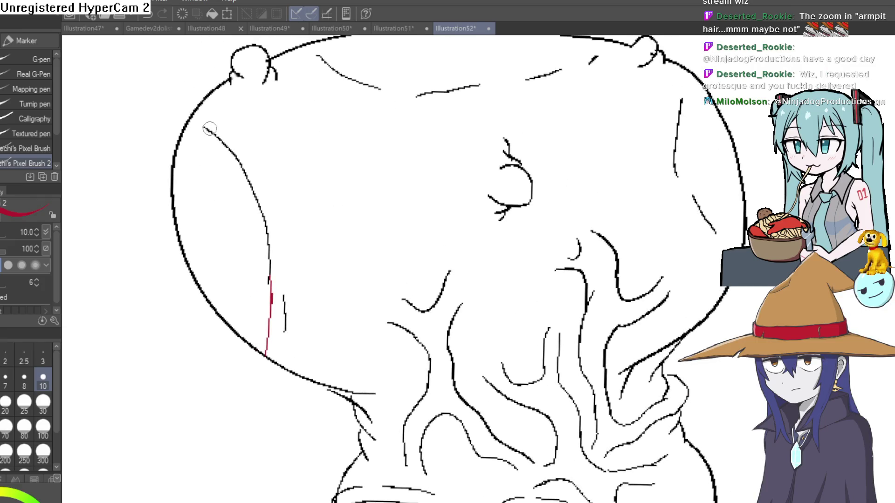
Step: Outline red spots along the cap's top and on its right side
scroll(462, 139, "up", 3)
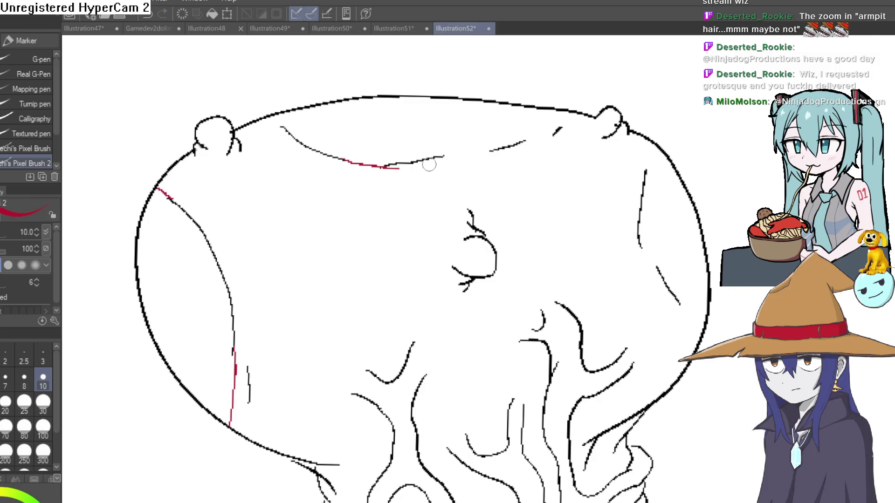
left_click_drag(420, 161, 571, 121)
left_click_drag(279, 117, 286, 129)
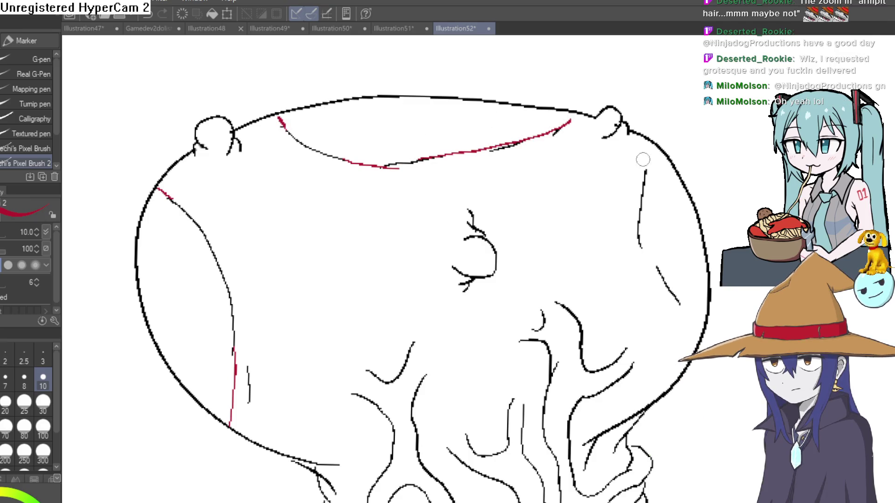
scroll(643, 160, "right", 2)
left_click_drag(604, 236, 633, 273)
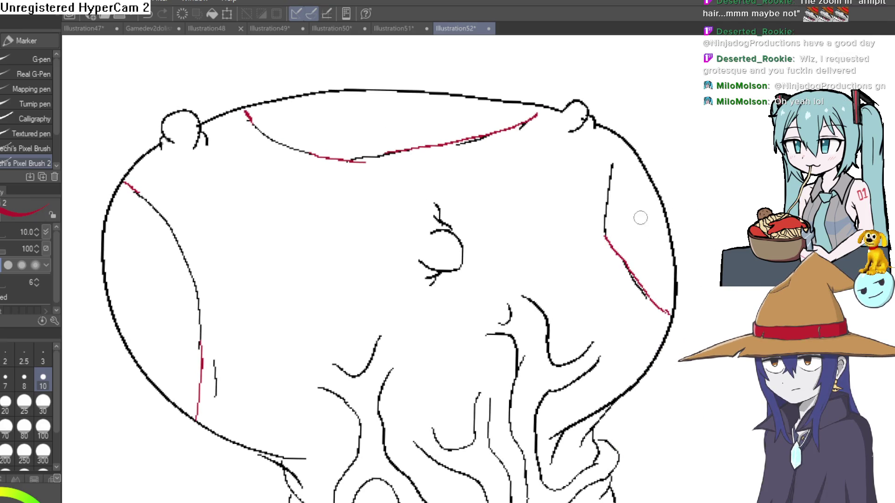
Step: Fill the right, top and left cap spots solid red with the Fill tool
key("g")
left_click(632, 193)
left_click(481, 109)
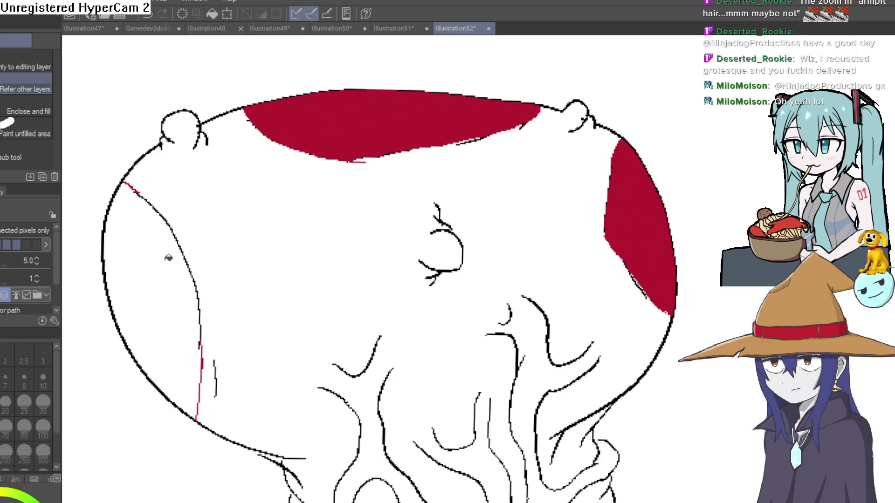
left_click(169, 257)
scroll(469, 334, "down", 3)
left_click_drag(425, 301, 542, 156)
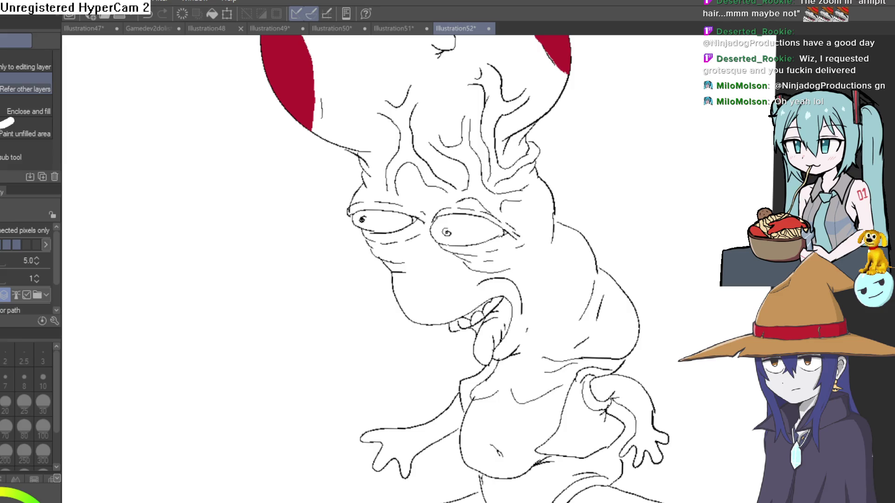
Step: Try a cream fill on the face and undo it after it floods the area
key("p")
scroll(505, 169, "up", 3)
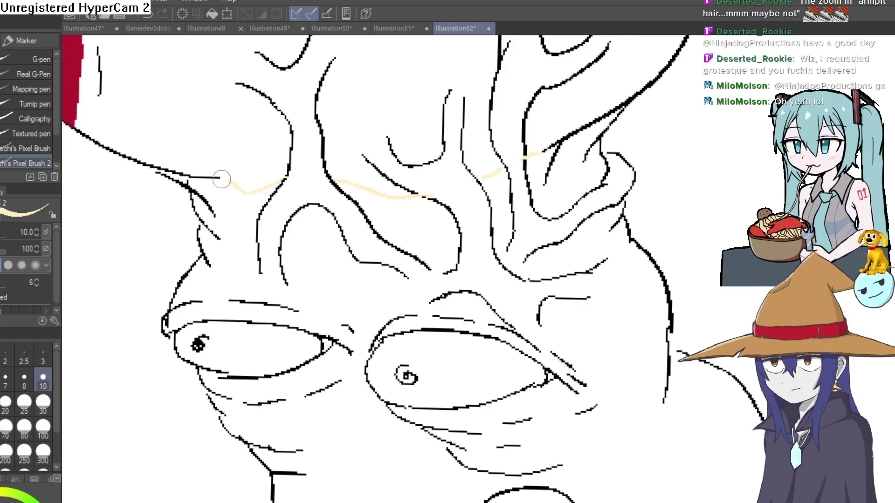
key("g")
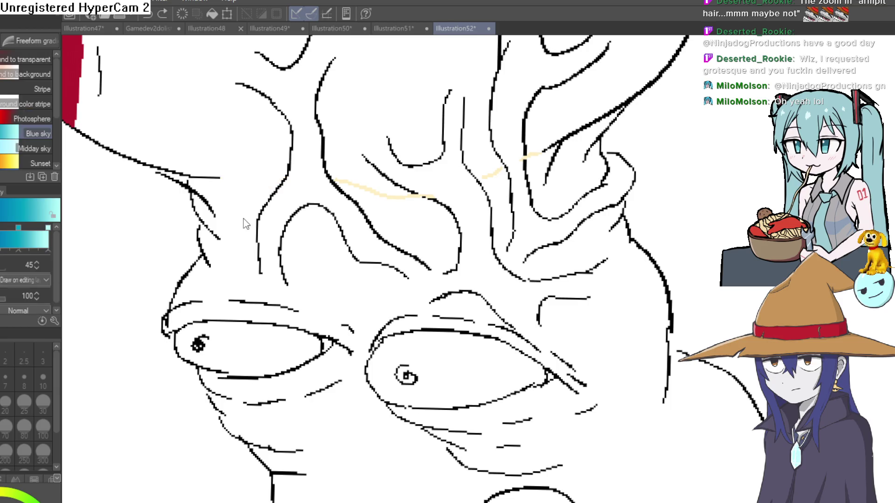
key("g")
key("g")
key("g")
left_click(282, 213)
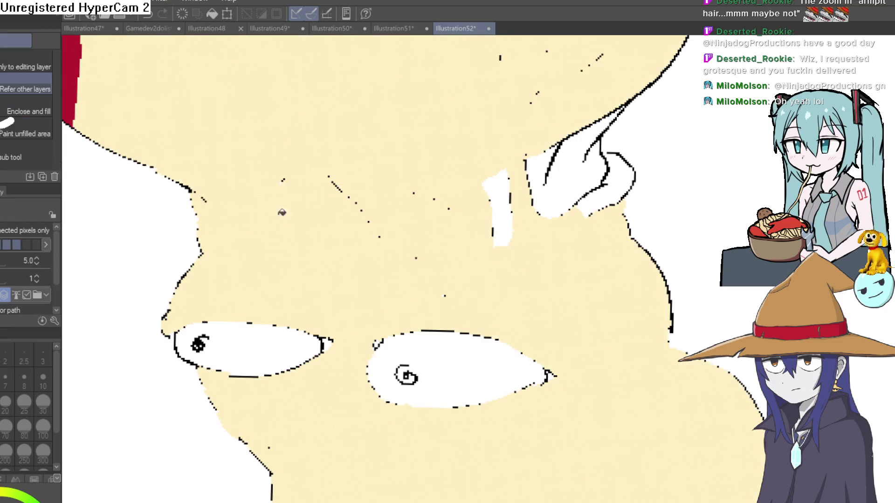
key("ctrl+z")
Step: Fill the central, upper-right and lower-left neck areas between the veins with cream, undoing one stray fill
key("p")
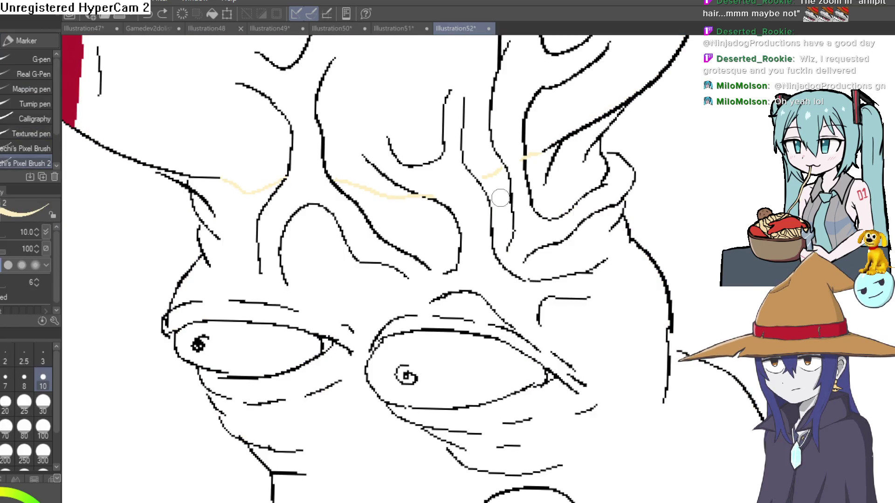
scroll(427, 273, "up", 3)
mouse_move(175, 298)
left_mouse_down()
mouse_move(310, 300)
mouse_move(480, 236)
mouse_move(590, 270)
mouse_move(555, 276)
left_mouse_up()
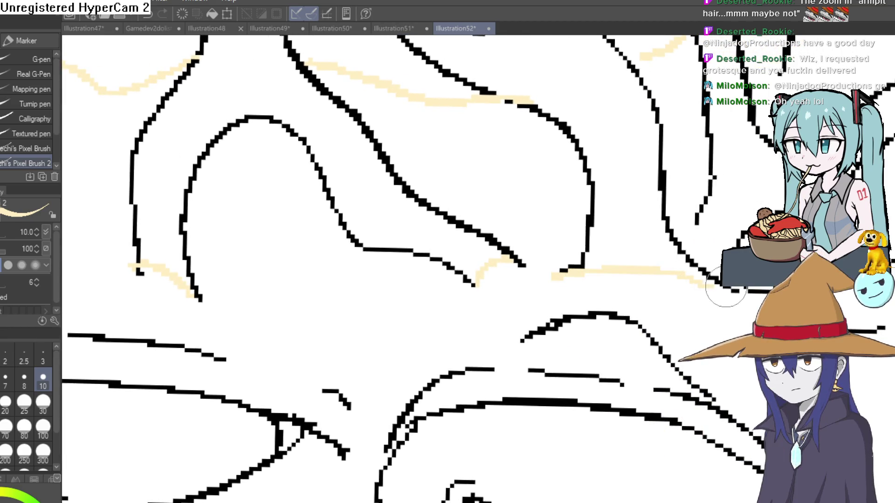
mouse_move(709, 274)
left_mouse_down()
mouse_move(692, 303)
mouse_move(607, 289)
left_mouse_up()
left_click_drag(675, 214, 643, 323)
mouse_move(493, 342)
left_mouse_down()
mouse_move(514, 183)
mouse_move(480, 195)
left_mouse_up()
key("g")
left_click(454, 236)
left_click(550, 236)
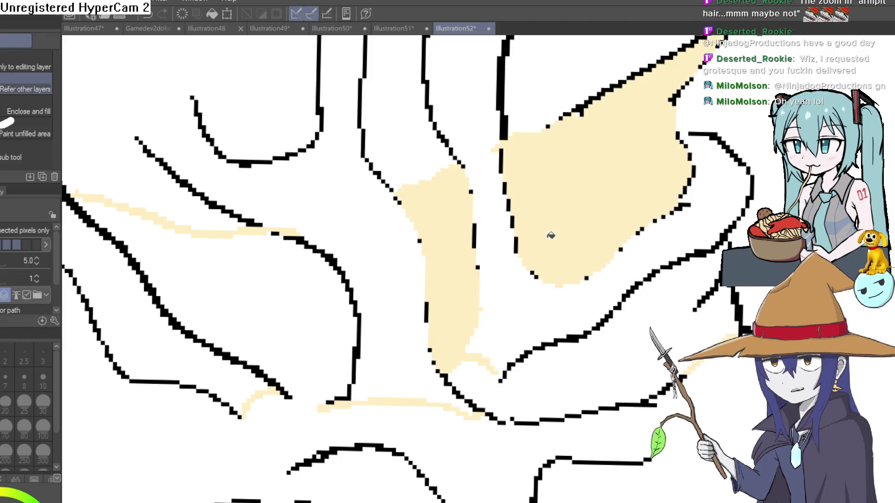
key("ctrl+z")
left_click(628, 205)
left_click(245, 334)
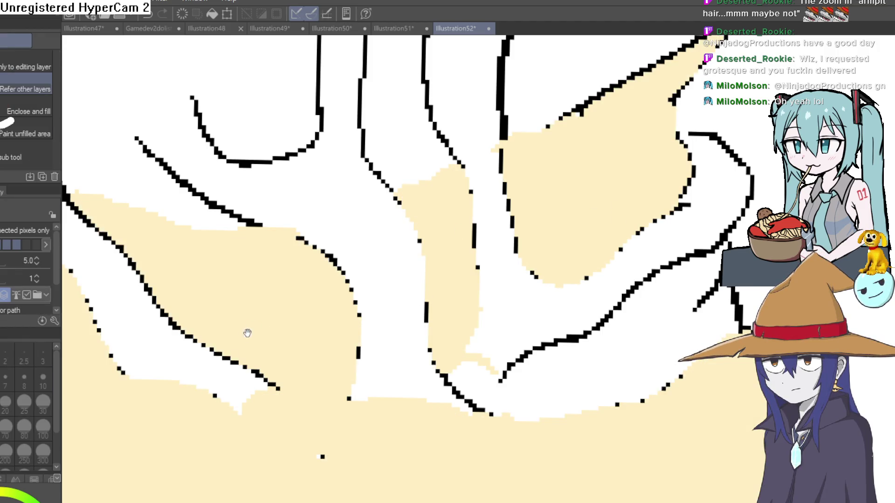
Step: Fill the right and left arms with cream
scroll(246, 334, "down", 5)
mouse_move(661, 249)
left_mouse_down()
mouse_move(610, 249)
mouse_move(573, 323)
mouse_move(677, 212)
mouse_move(638, 152)
left_mouse_up()
left_click_drag(608, 278, 519, 350)
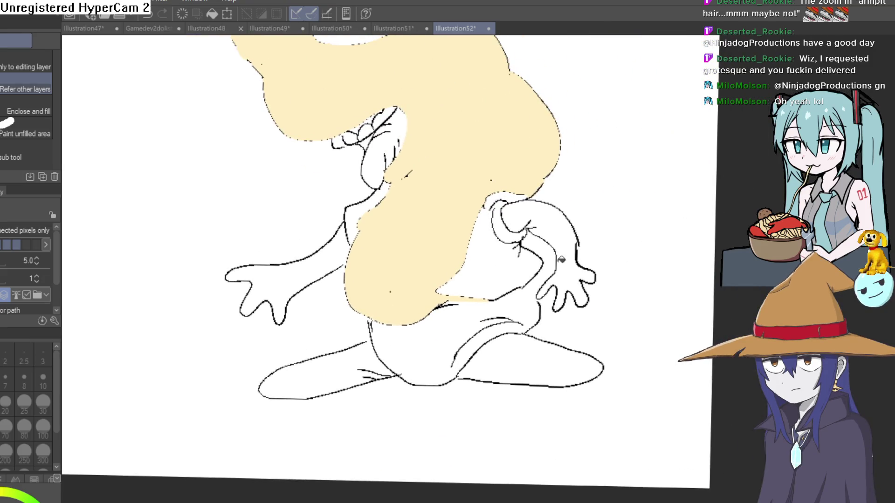
left_click(561, 259)
left_click(316, 260)
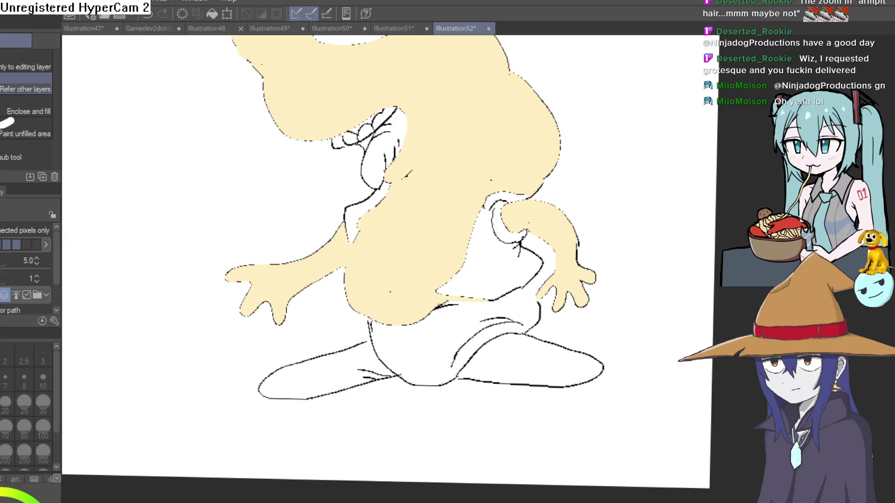
scroll(620, 268, "down", 2)
left_click_drag(620, 268, 639, 380)
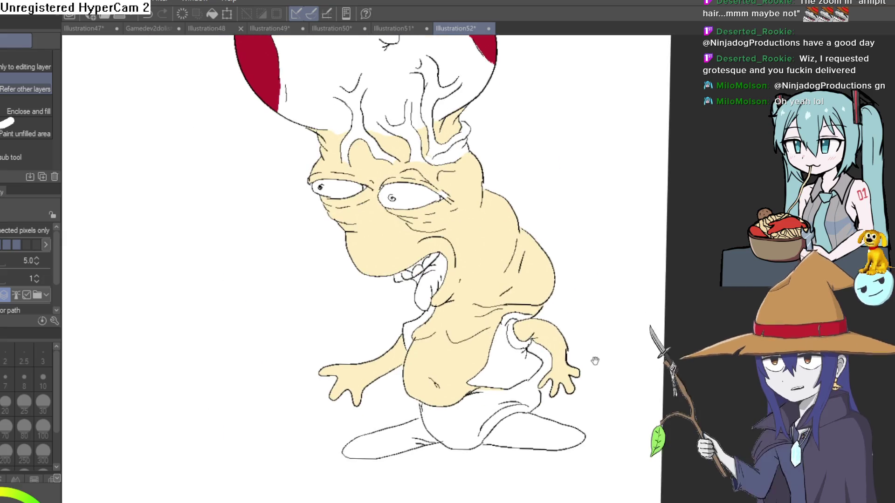
Step: Fill the creature's tongue pink
left_click_drag(595, 362, 593, 410)
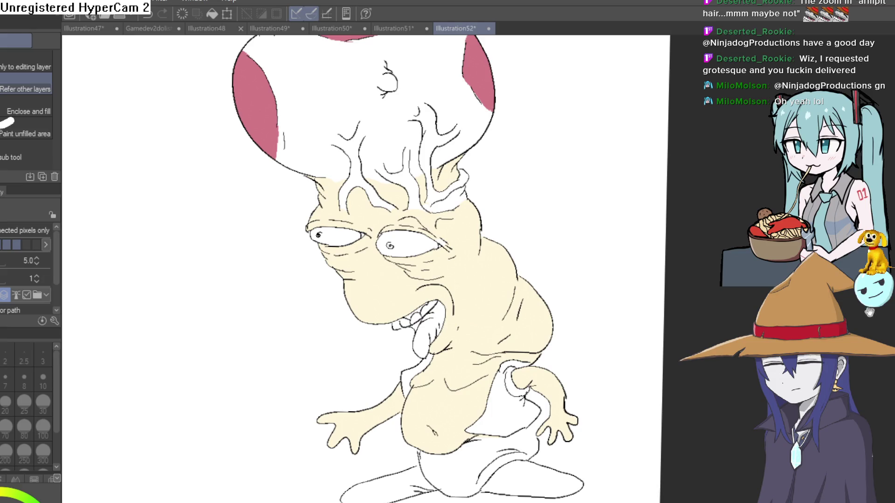
left_click_drag(541, 202, 550, 147)
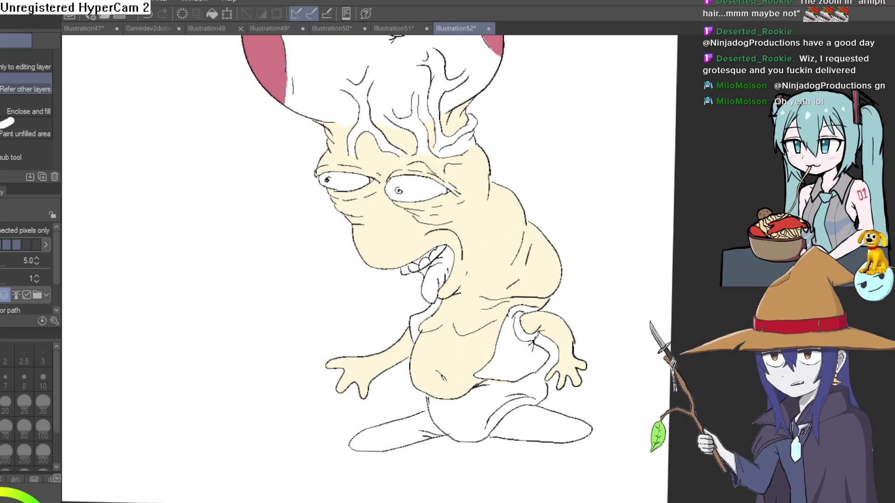
scroll(446, 282, "up", 5)
left_click(443, 247)
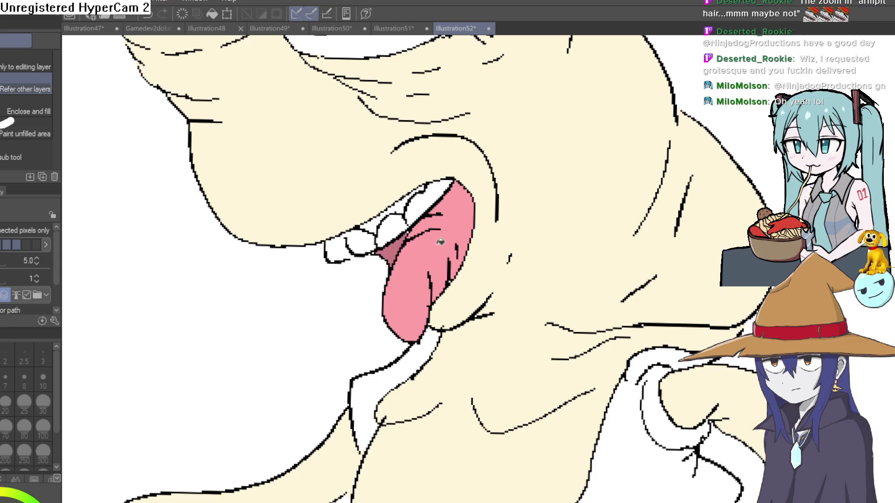
Step: Fill the shirt blue and both shoes brown
scroll(524, 164, "down", 5)
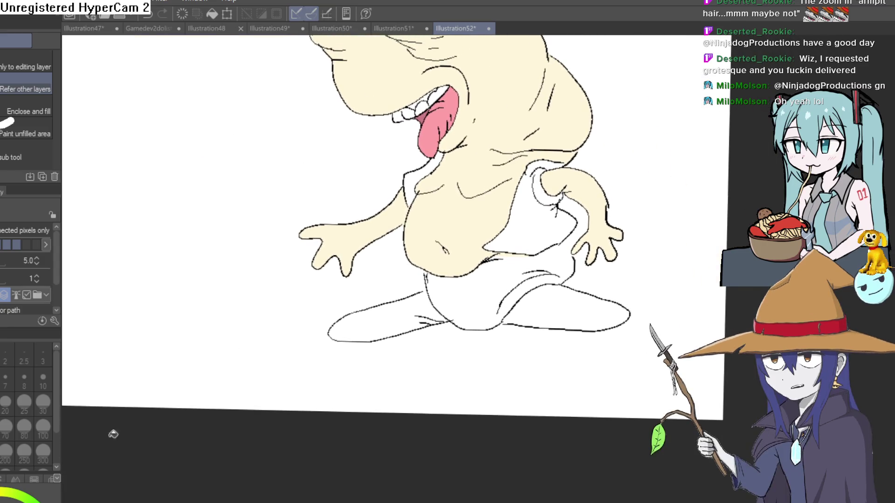
left_click(536, 233)
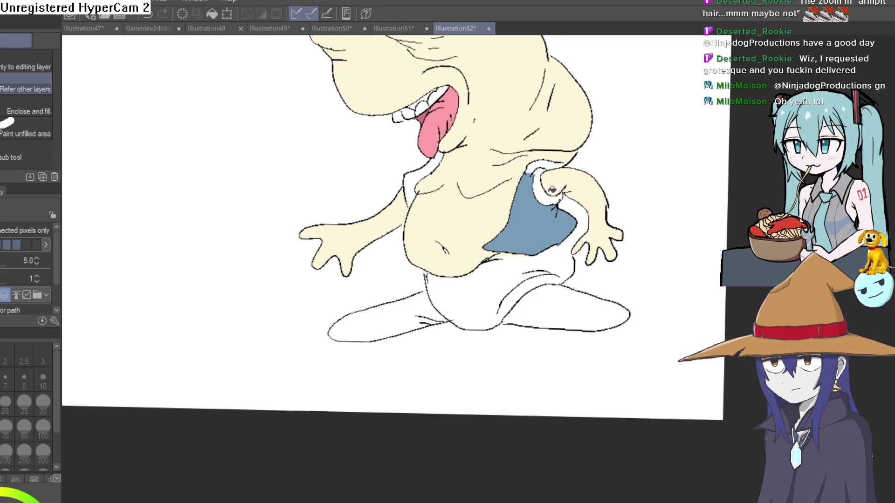
mouse_move(607, 233)
left_mouse_down()
mouse_move(555, 212)
mouse_move(553, 188)
left_mouse_up()
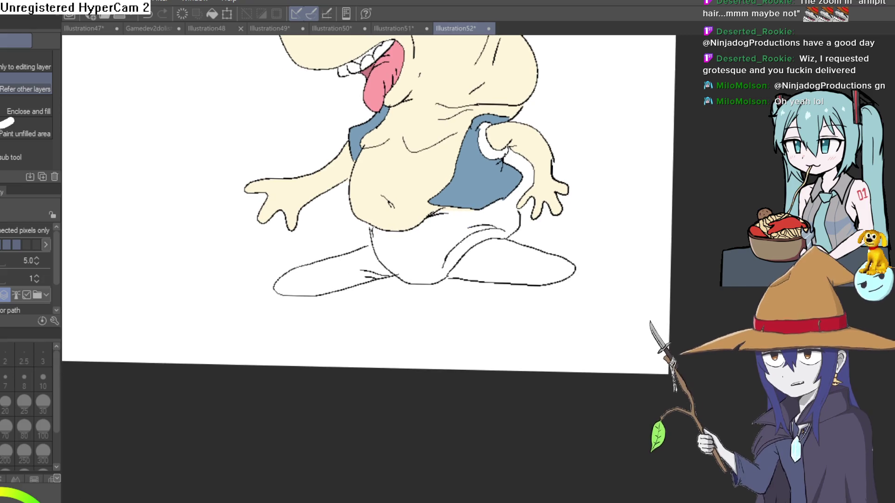
left_click(536, 254)
left_click(347, 269)
scroll(550, 234, "down", 3)
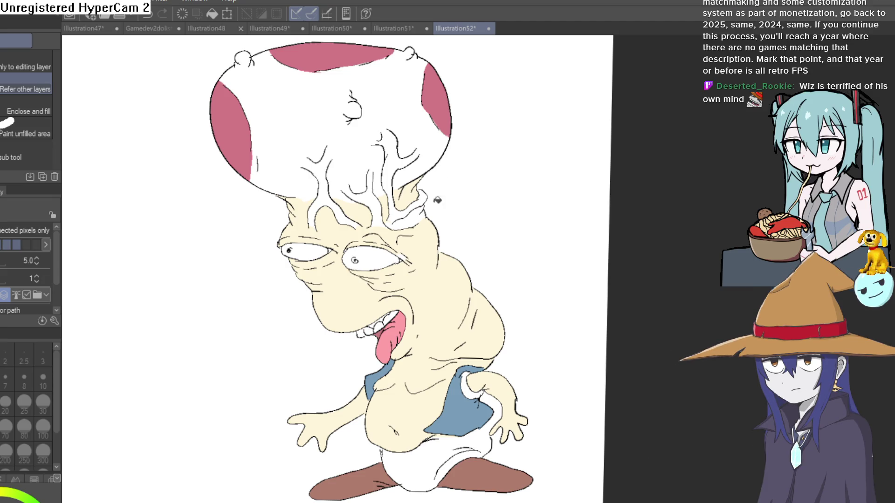
Step: Close a gap in a forehead vein outline and fill the enclosed vein purple
key("p")
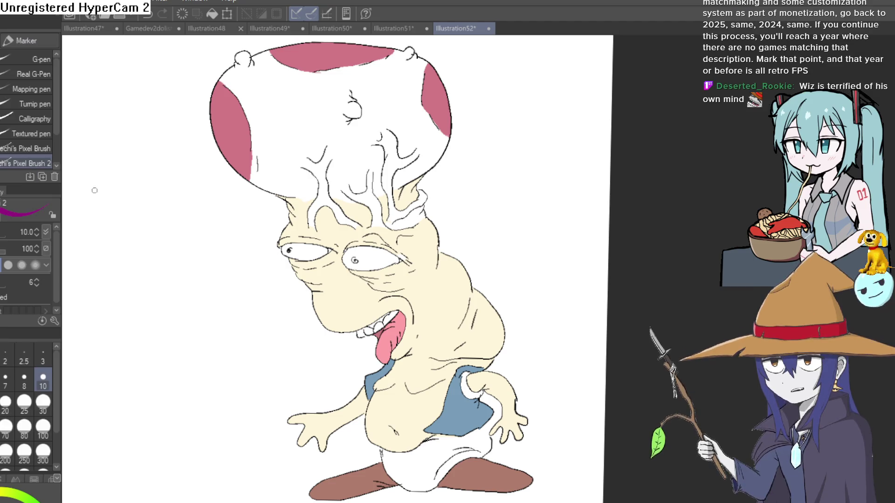
scroll(387, 222, "up", 5)
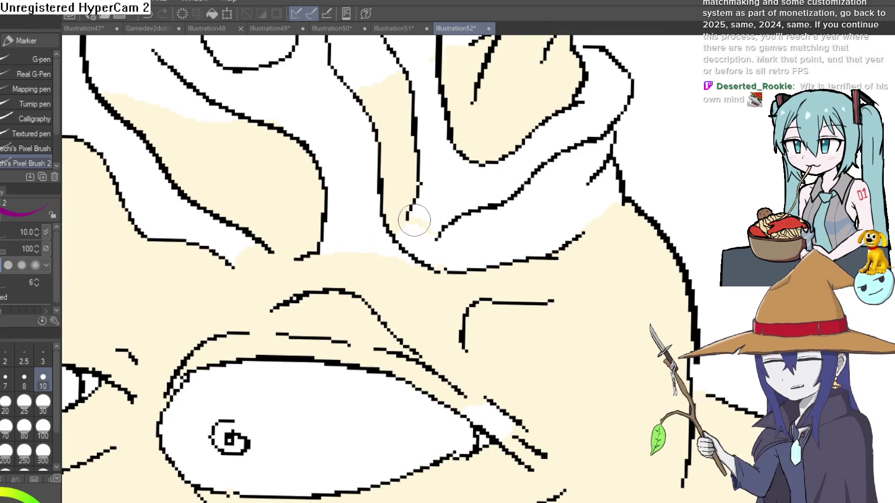
left_click_drag(415, 216, 441, 228)
mouse_move(562, 166)
left_mouse_down()
mouse_move(571, 234)
mouse_move(578, 208)
mouse_move(553, 354)
left_mouse_up()
key("g")
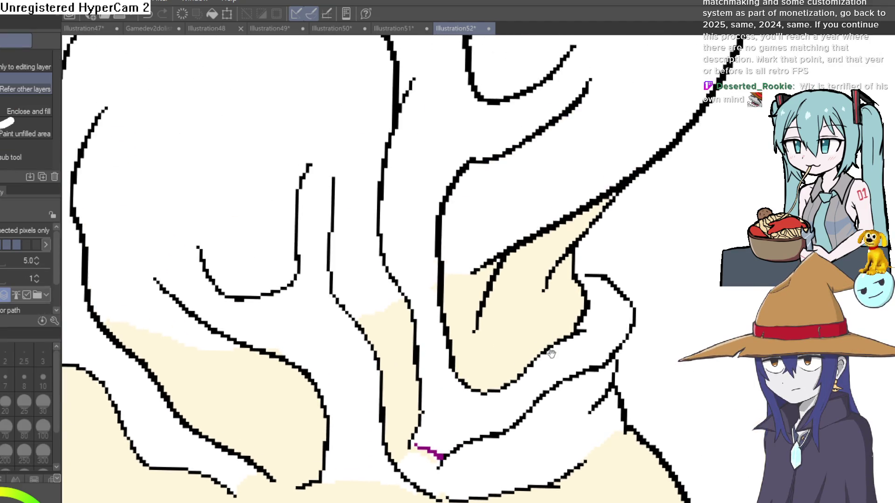
key("p")
left_click_drag(569, 150, 520, 246)
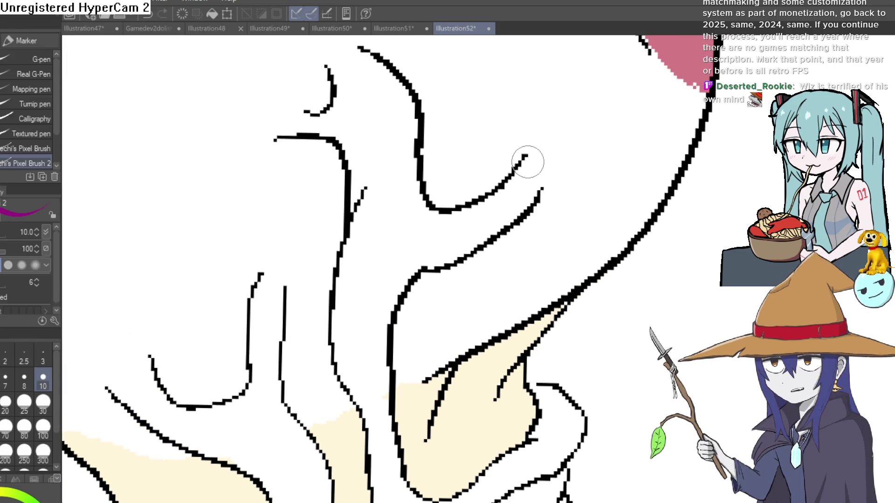
left_click_drag(472, 188, 511, 271)
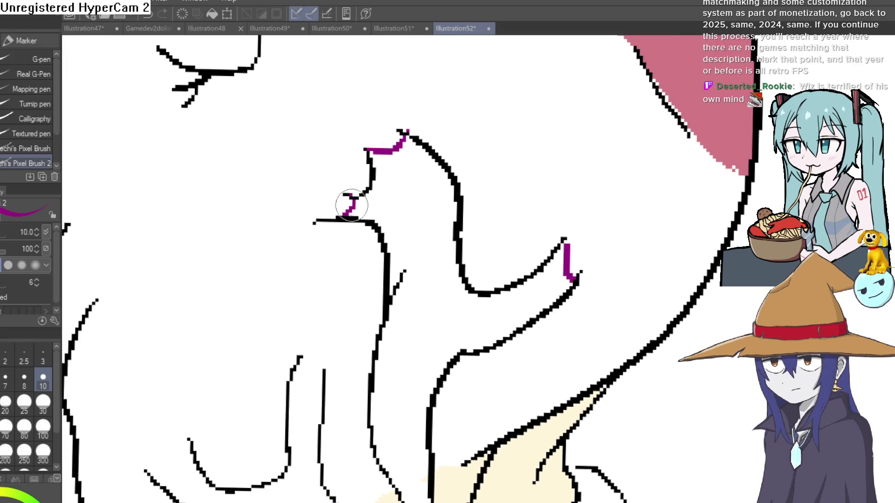
key("g")
left_click(437, 197)
Step: Draw purple lines across the next vein's gaps and fill that channel purple
left_click_drag(438, 197, 500, 96)
key("p")
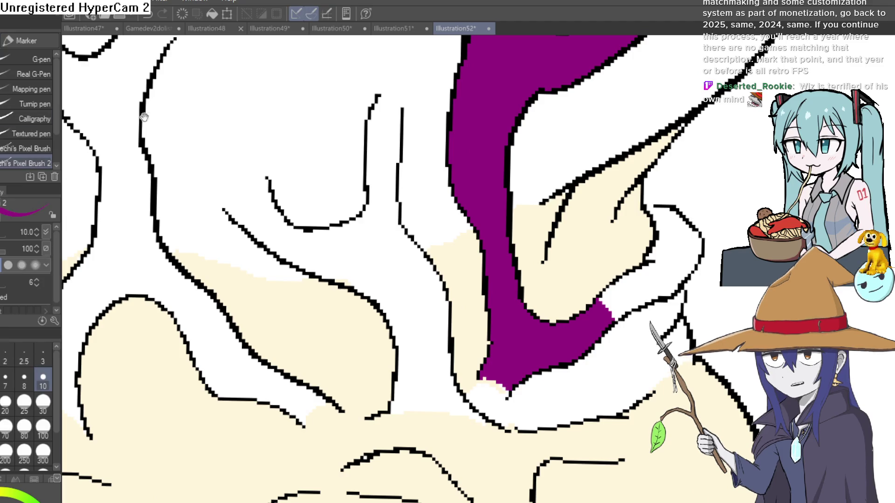
left_click_drag(381, 104, 399, 137)
left_click_drag(243, 249, 286, 208)
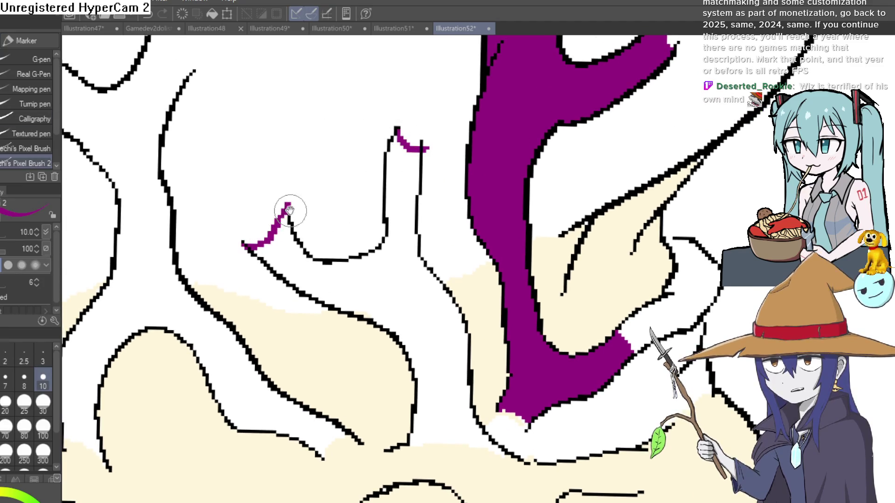
left_click_drag(456, 354, 404, 234)
left_click_drag(362, 327, 448, 321)
key("g")
left_click(401, 270)
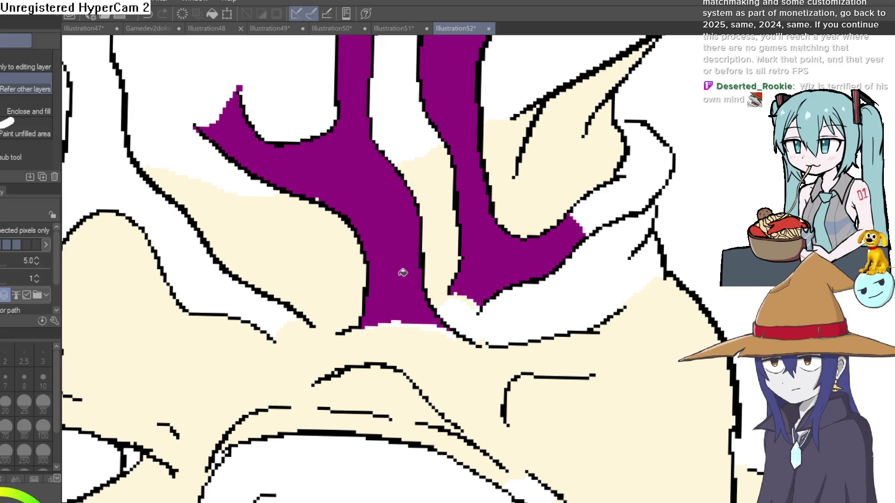
Step: Close the left vein's peak and tip, then fill it and the leftover vein at the head's right purple
left_click_drag(401, 270, 588, 201)
key("p")
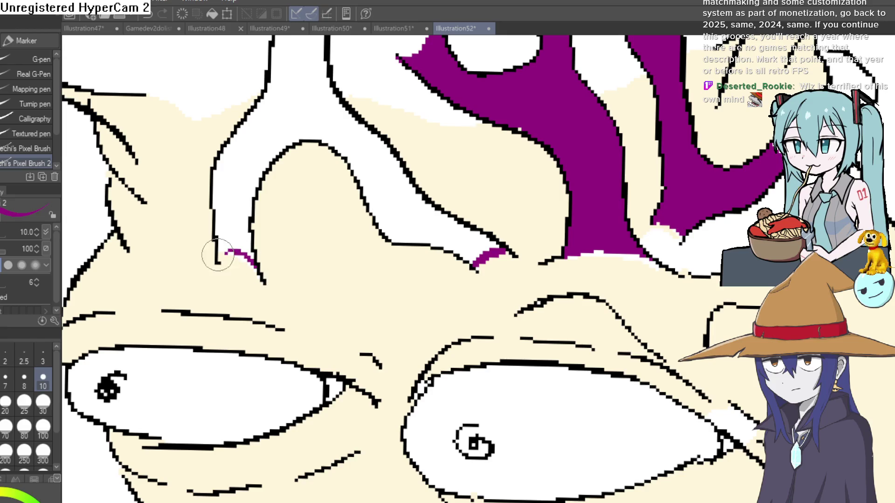
scroll(218, 256, "up", 10)
left_click_drag(333, 150, 362, 213)
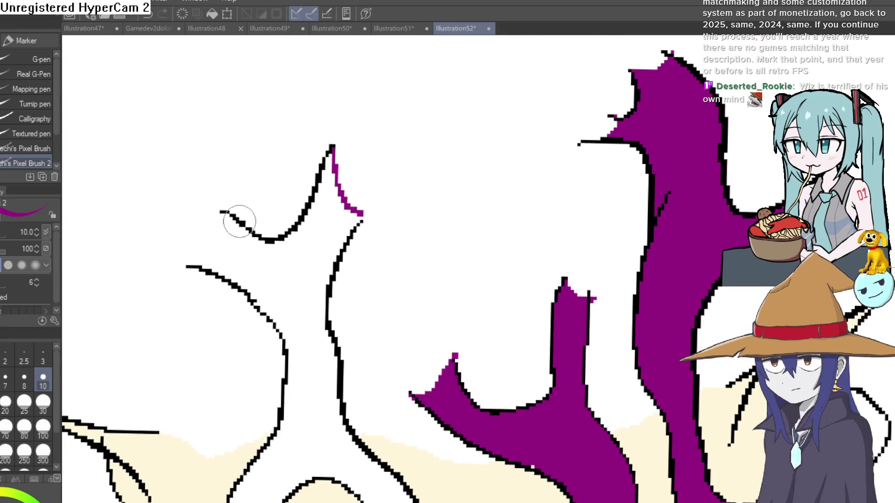
left_click_drag(220, 212, 187, 264)
key("g")
left_click(275, 261)
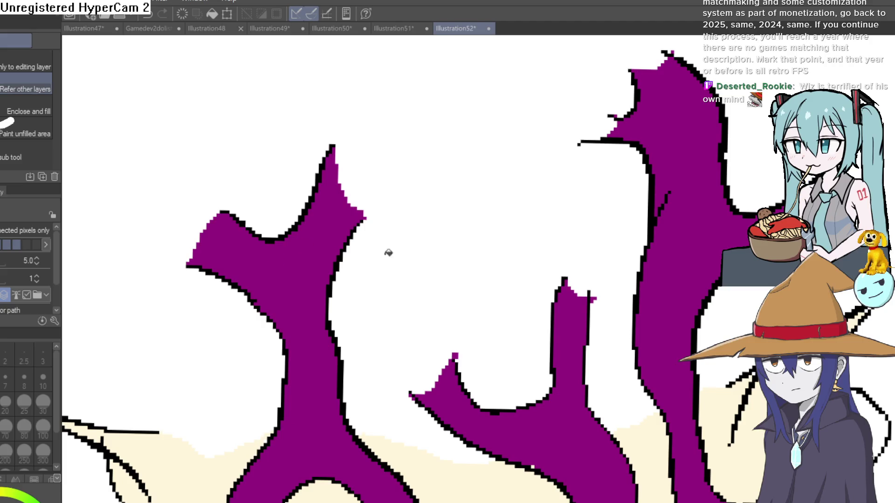
scroll(389, 253, "down", 5)
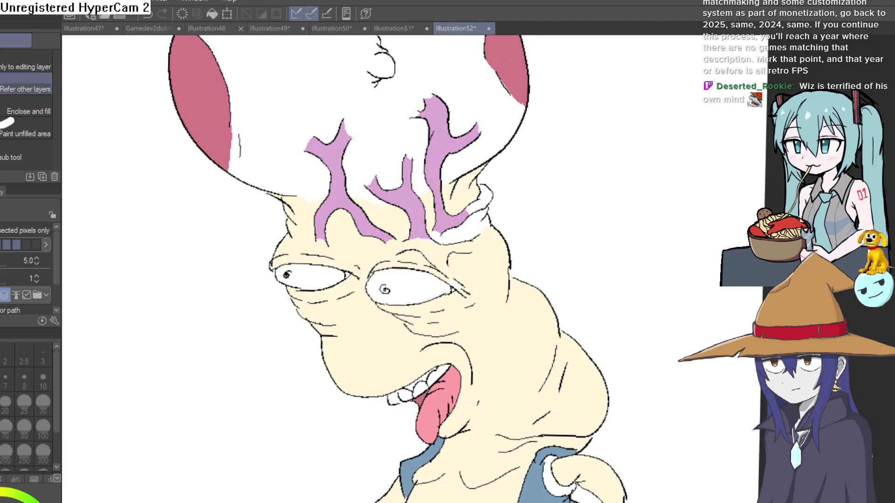
left_click(480, 200)
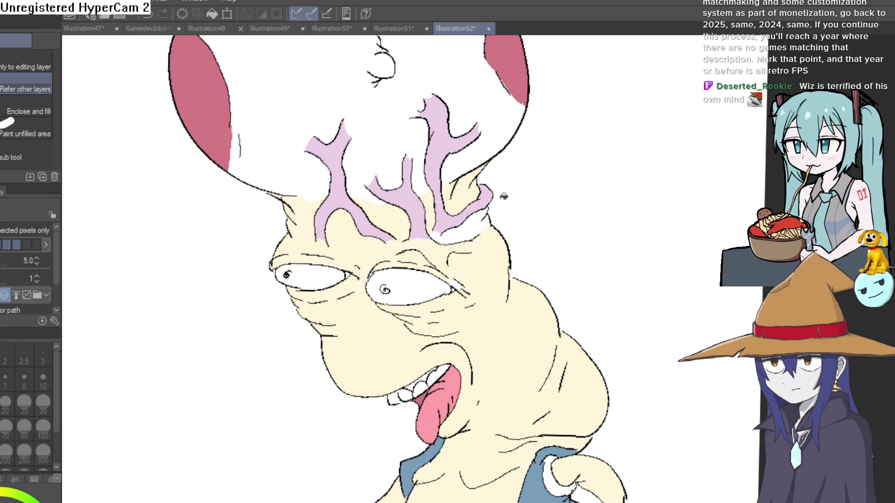
Step: Sample a colour from the creature's face and rotate the canvas back to straight
key("i")
left_click(488, 280)
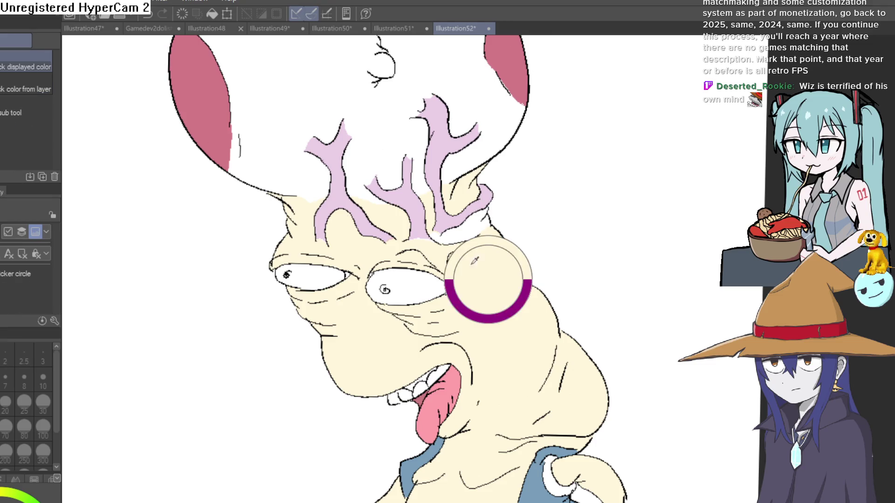
key("g")
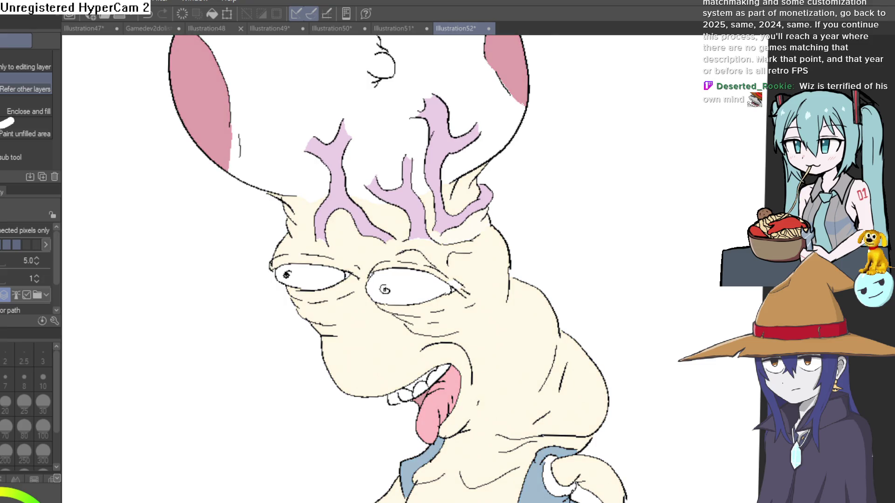
scroll(671, 415, "down", 5)
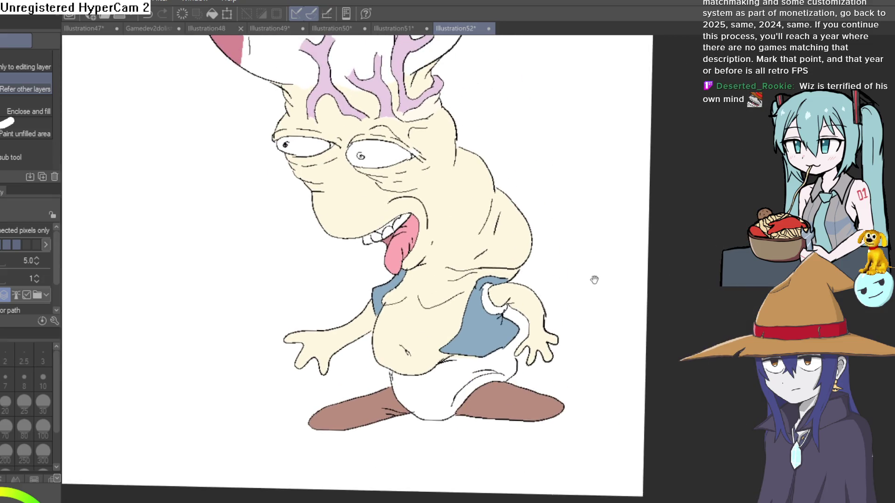
left_click_drag(567, 318, 549, 292)
mouse_move(518, 225)
left_mouse_down()
mouse_move(516, 235)
mouse_move(519, 226)
left_mouse_up()
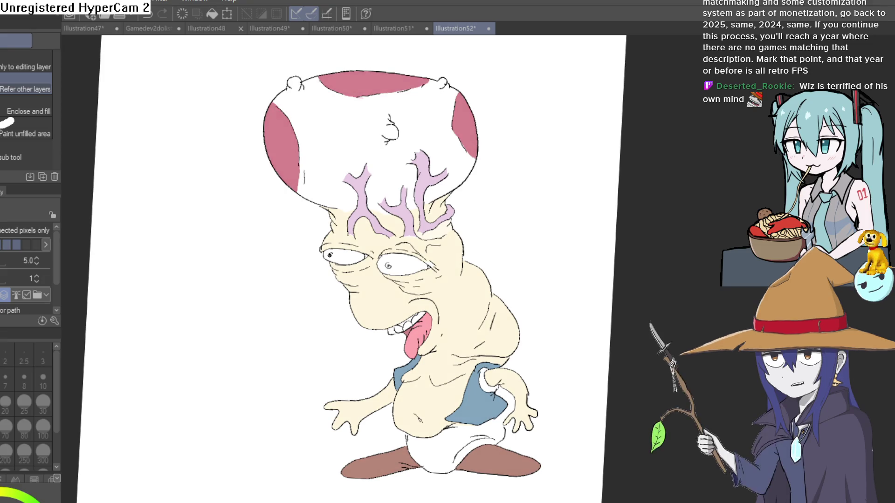
mouse_move(655, 242)
left_mouse_down()
mouse_move(535, 136)
mouse_move(516, 140)
mouse_move(514, 188)
mouse_move(497, 198)
left_mouse_up()
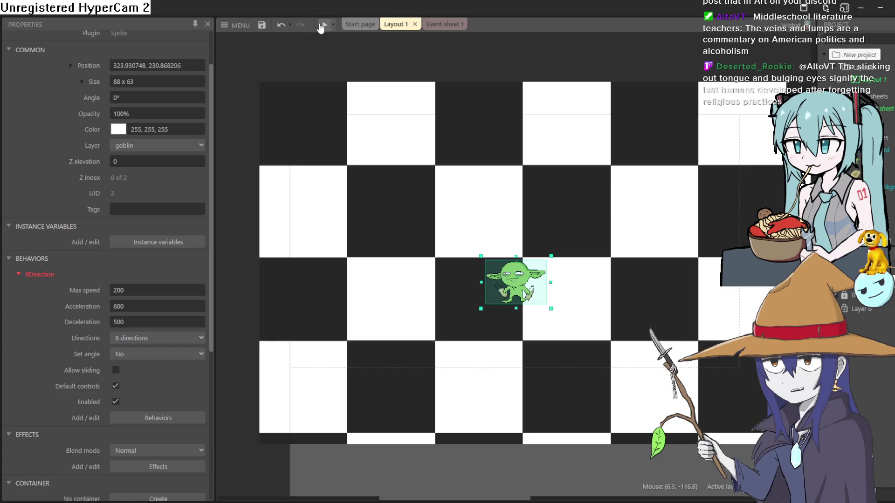
Step: Launch the layout preview, then walk the goblin around and drop its first glob puddle
left_click(322, 26)
key("Left")
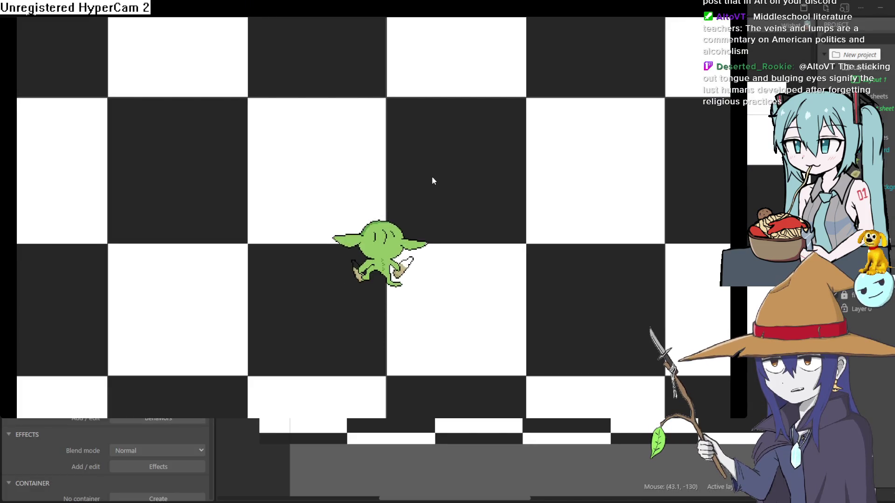
key("Up")
key("Right")
key("Down")
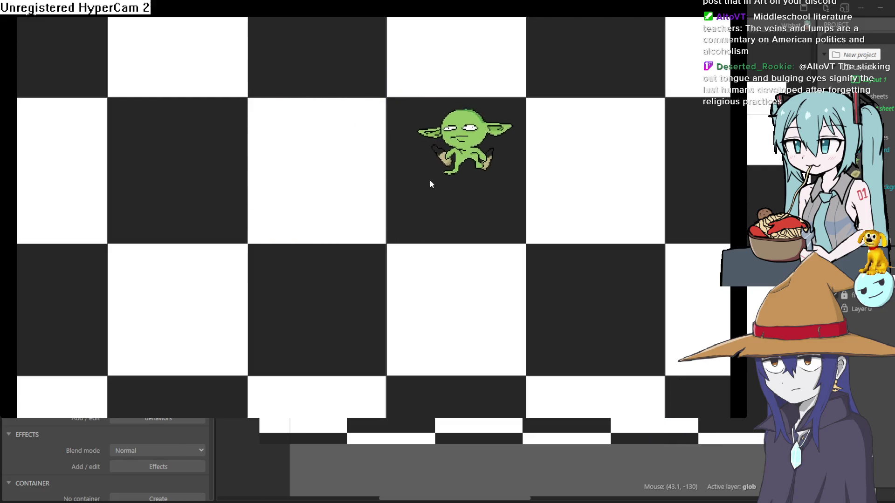
key("Left")
key("space")
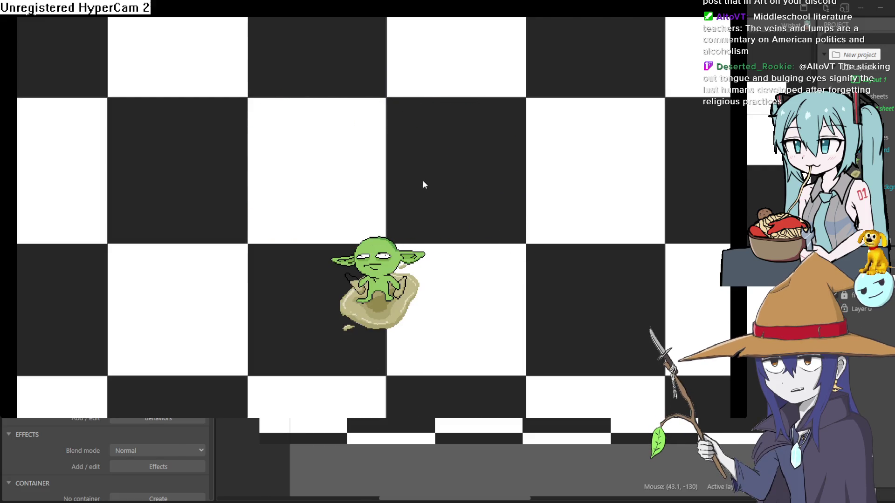
Step: Steer the goblin around the checkerboard, leaving a trail of tan glob puddles
key("Up")
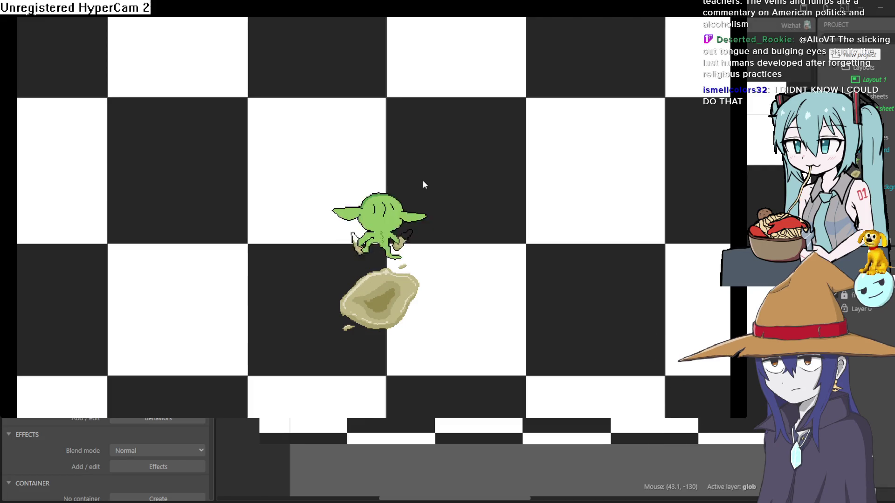
key("Left")
key("space")
key("Left")
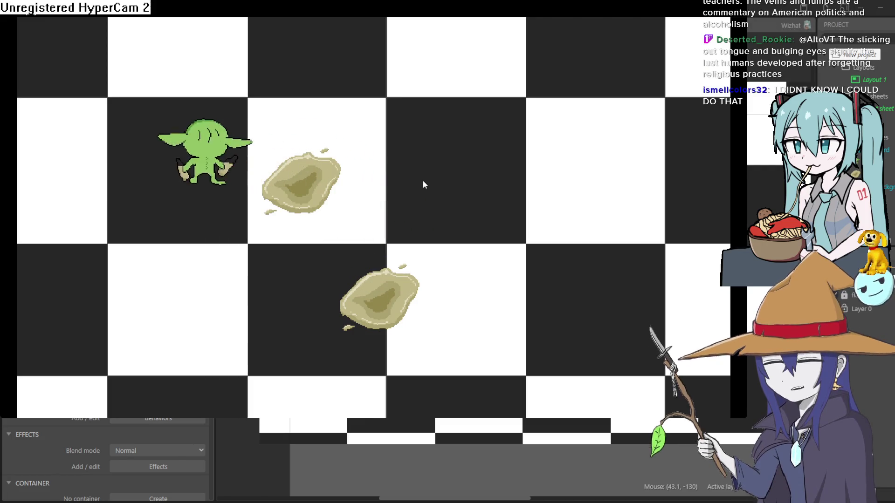
key("Up")
key("space")
key("Down")
key("space")
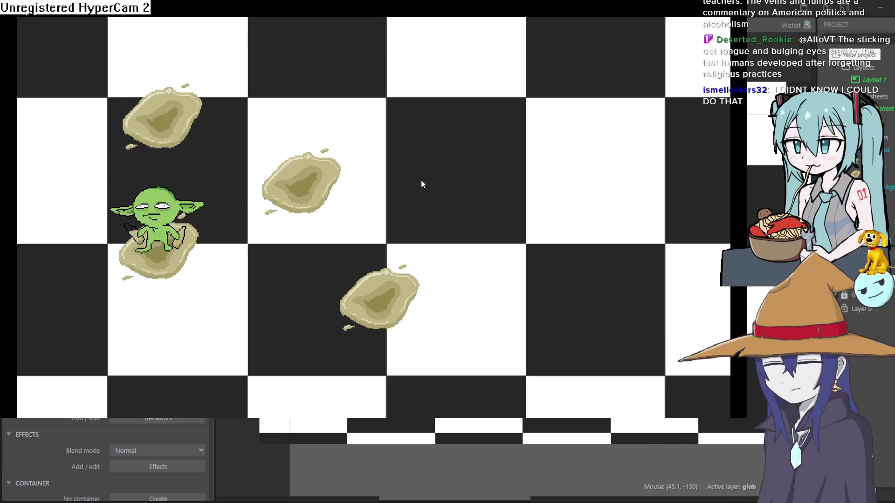
key("Down")
key("Right")
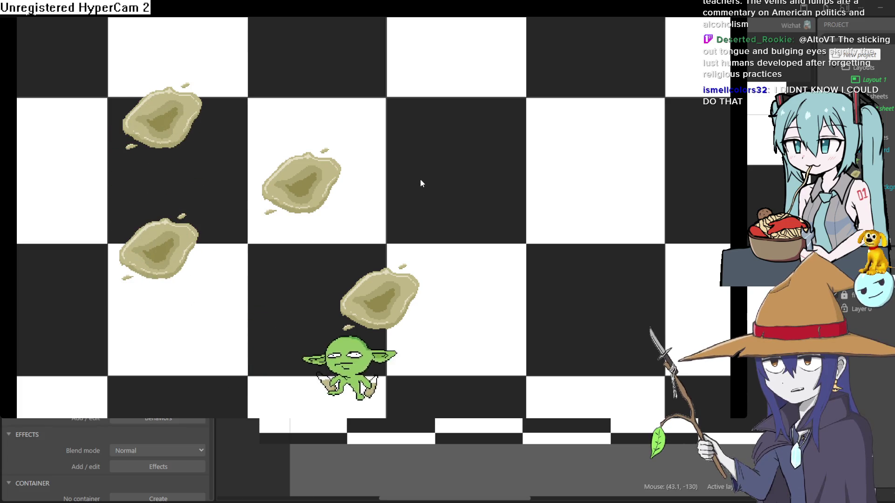
key("Up")
key("space")
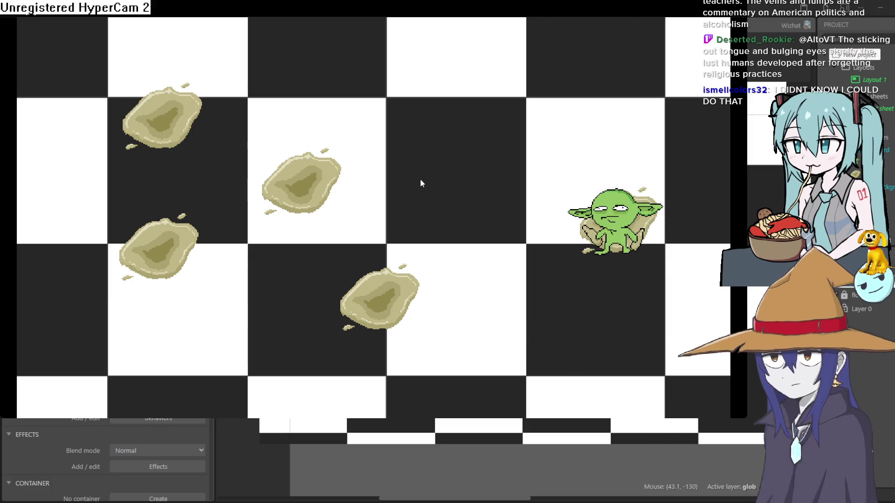
key("Left")
key("space")
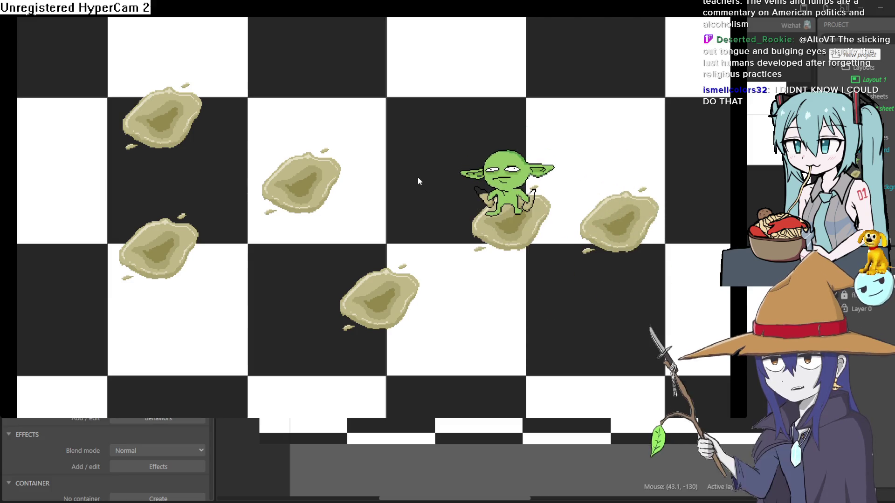
key("Up")
key("space")
key("Down")
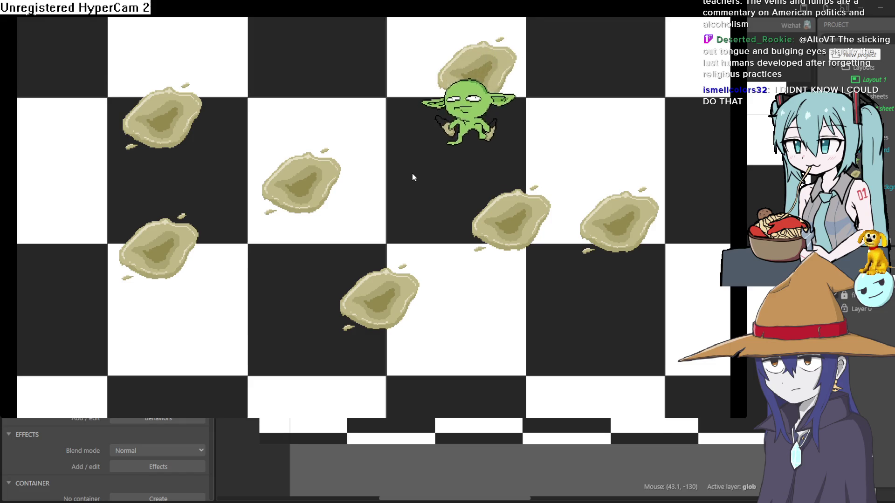
key("Right")
key("Down")
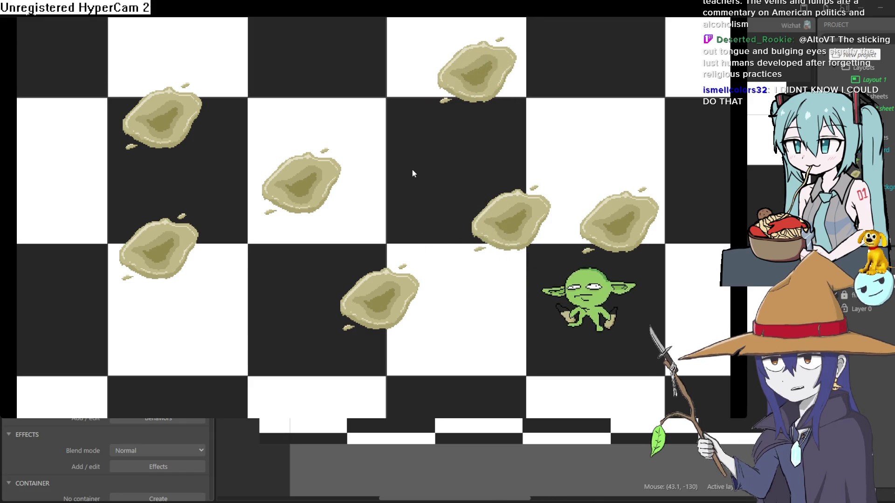
key("space")
key("Left")
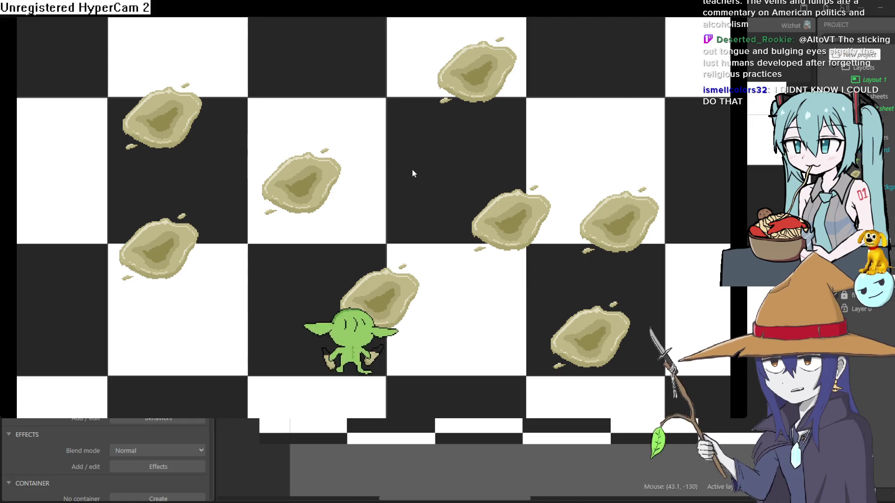
key("space")
key("Down")
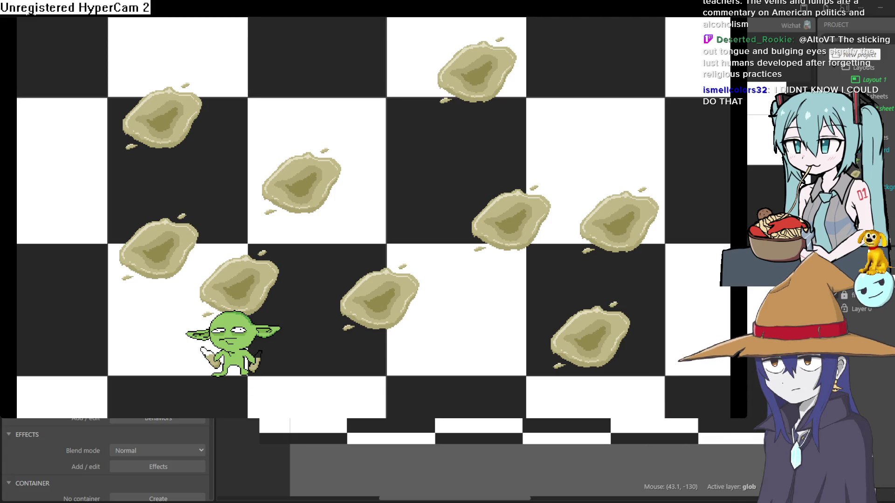
Step: Walk the goblin across the level and back, hopping and spawning blobs
key("Up")
key("Right")
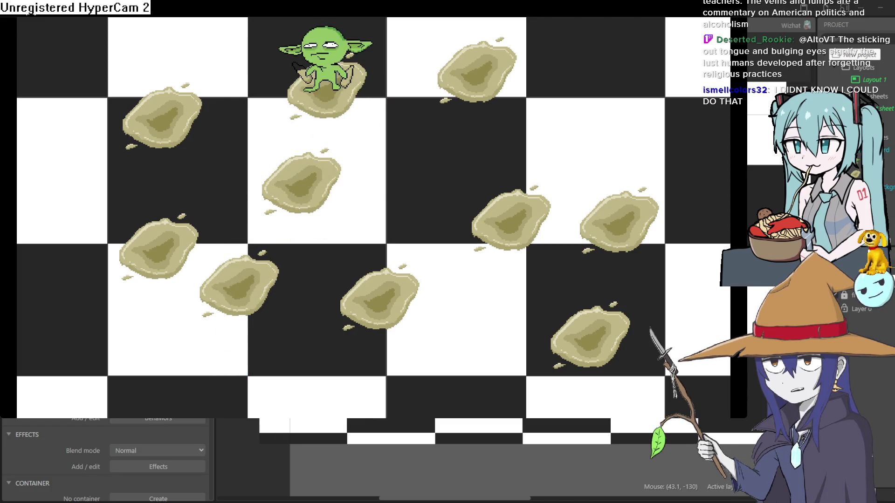
key("Right")
key("Right")
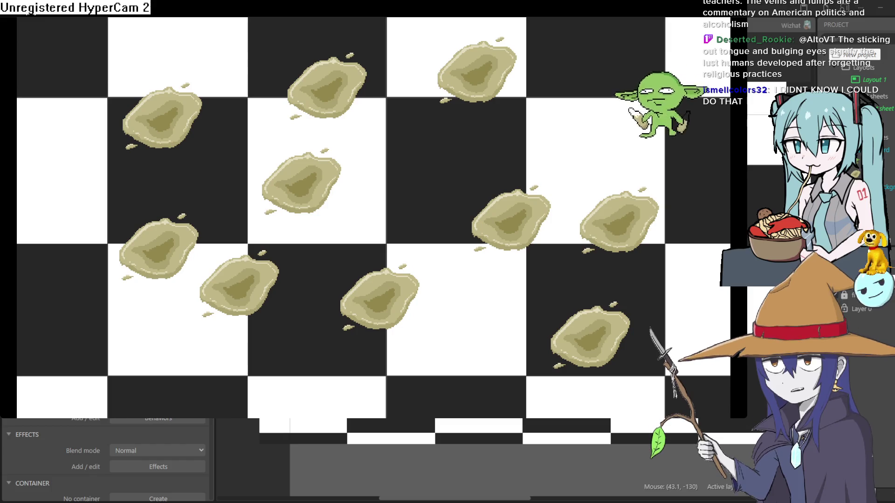
key("Left")
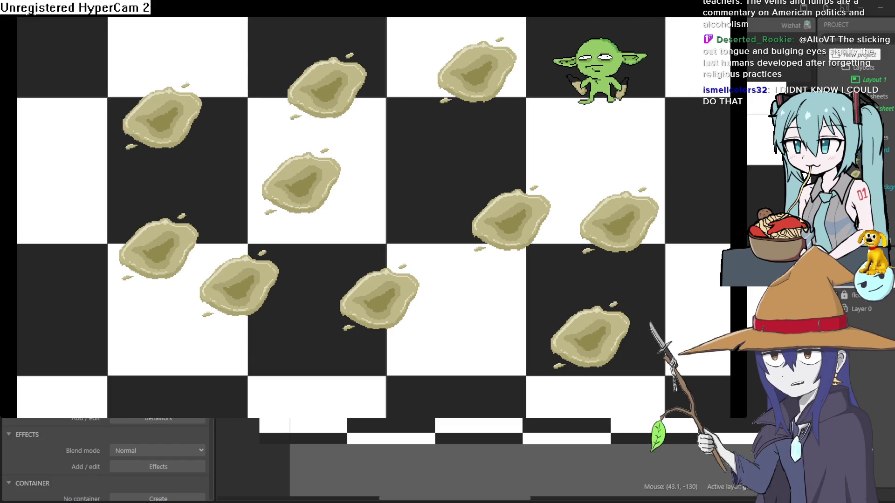
key("Down")
key("Left")
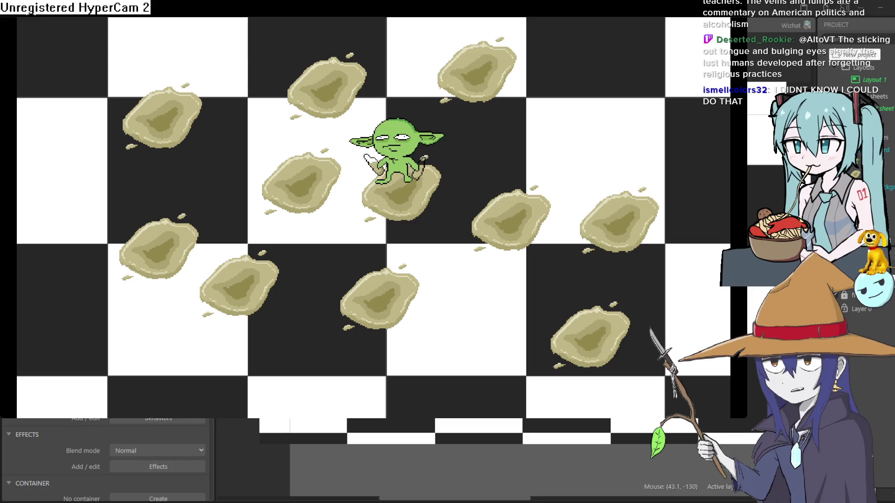
key("Right")
key("Up")
key("Up")
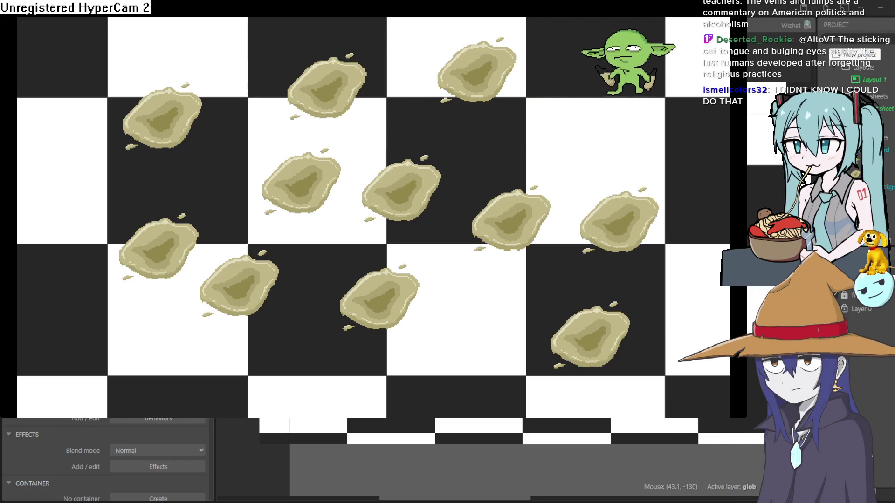
key("Left")
key("Up")
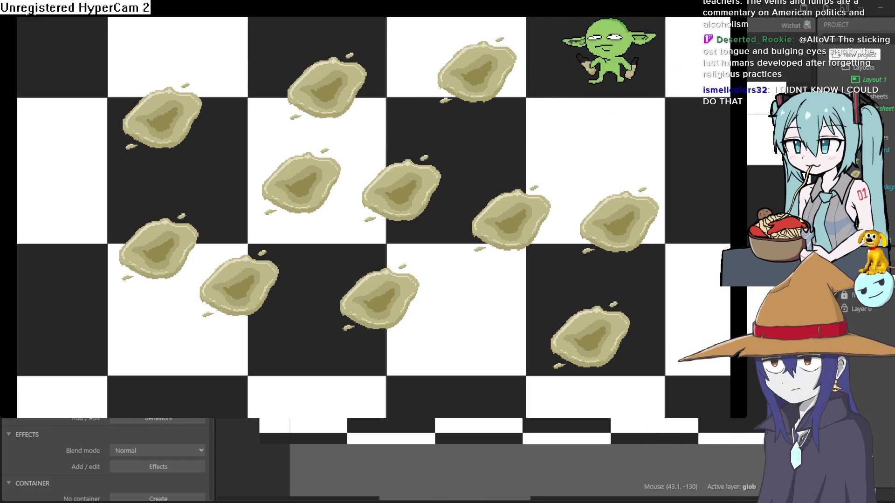
key("Left")
key("Up")
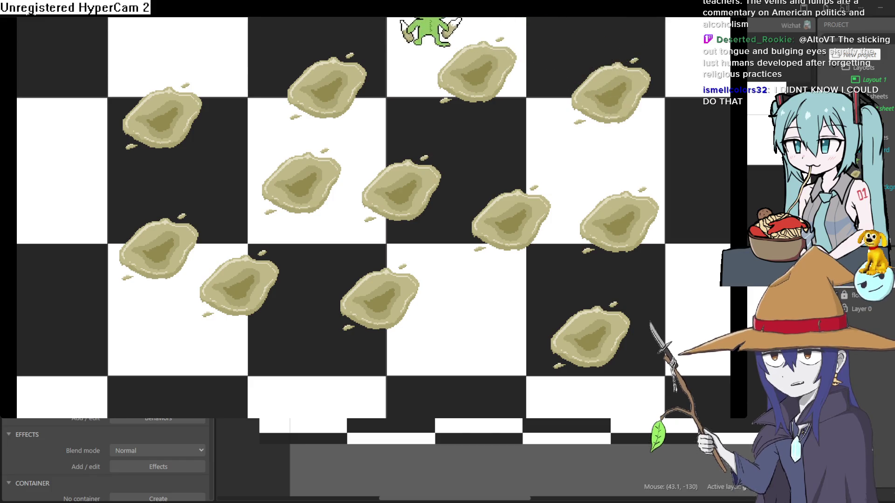
key("Left")
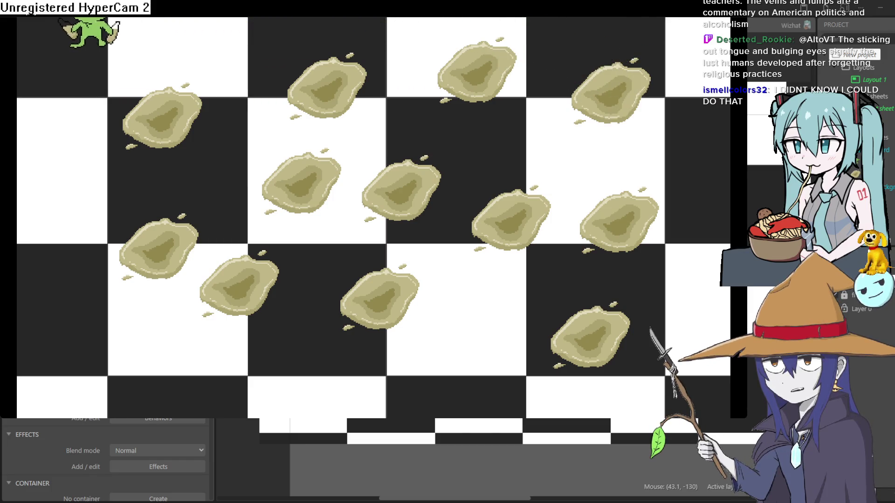
key("Left")
key("Up")
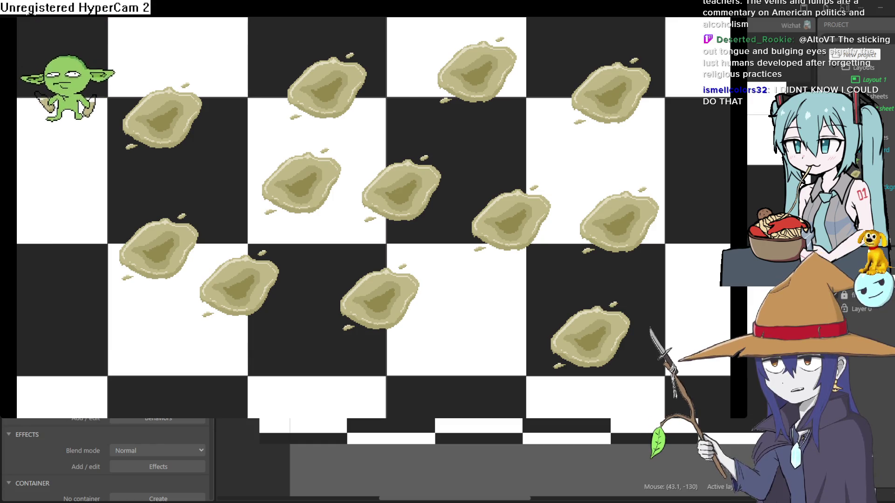
key("space")
key("space")
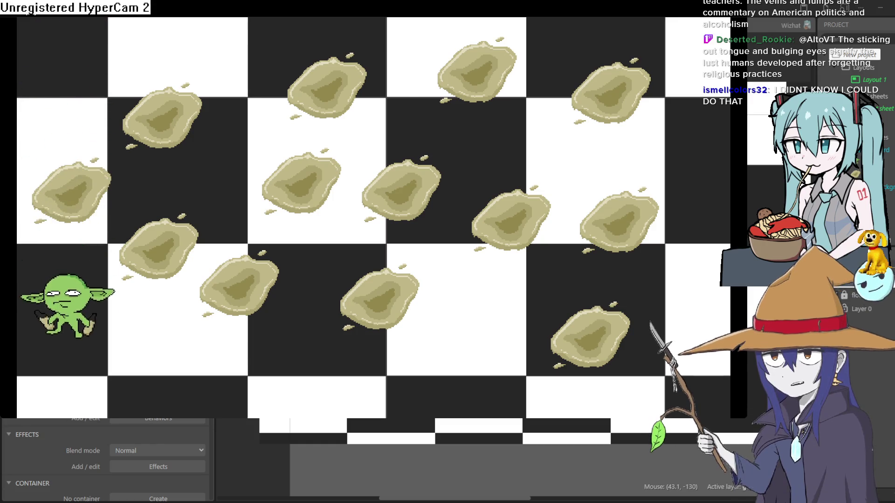
Step: Move the goblin along the bottom row, top row and right side, leaving glob blobs
key("Right")
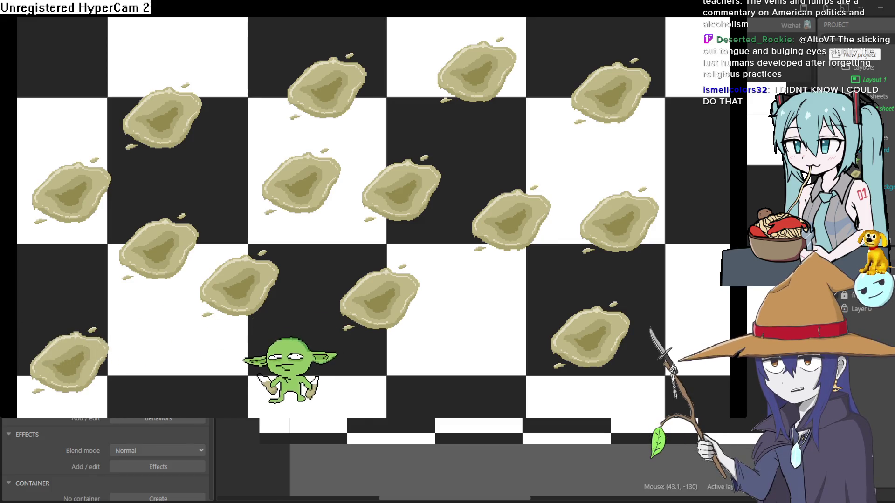
key("Left")
key("Right")
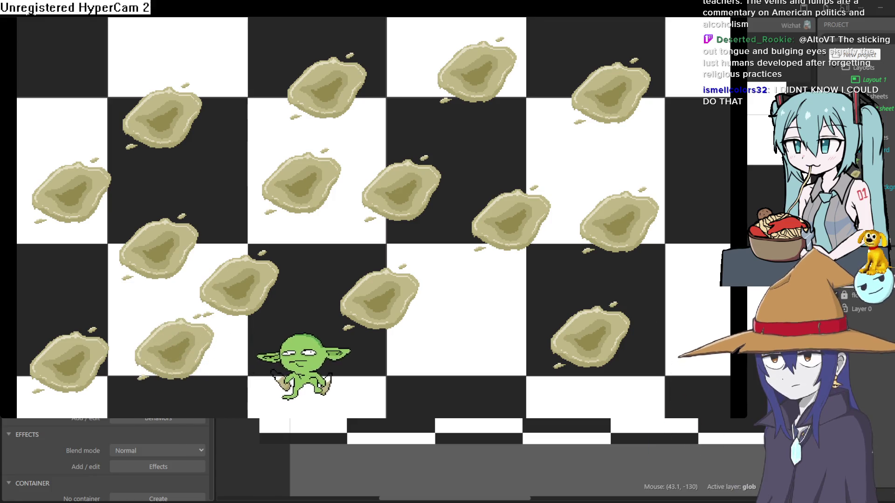
key("Up")
key("Left")
key("Up")
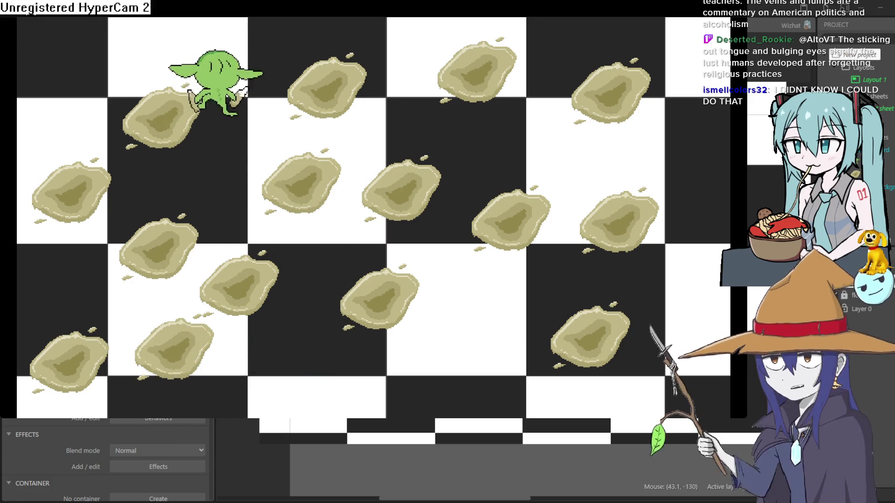
key("Right")
key("Down")
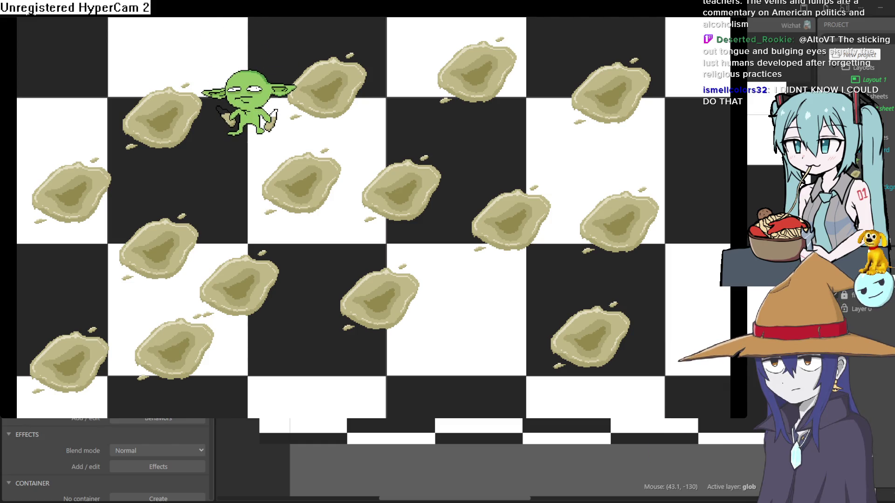
key("Down")
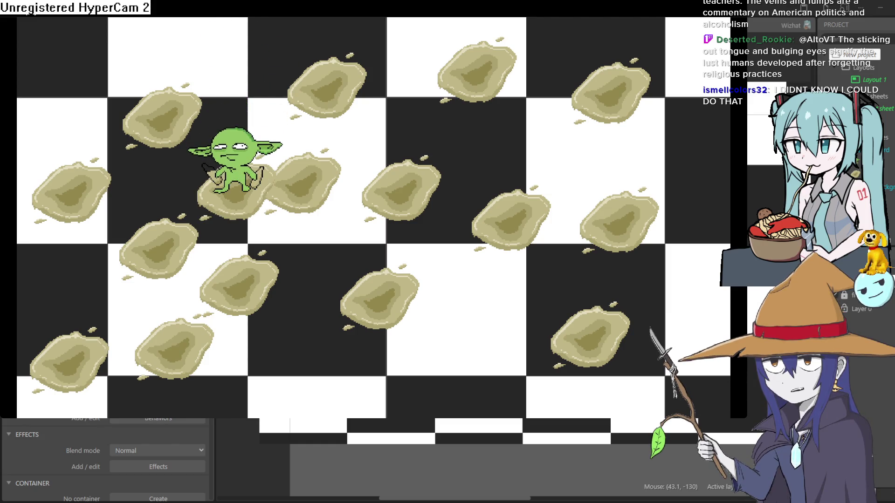
key("Up")
key("Right")
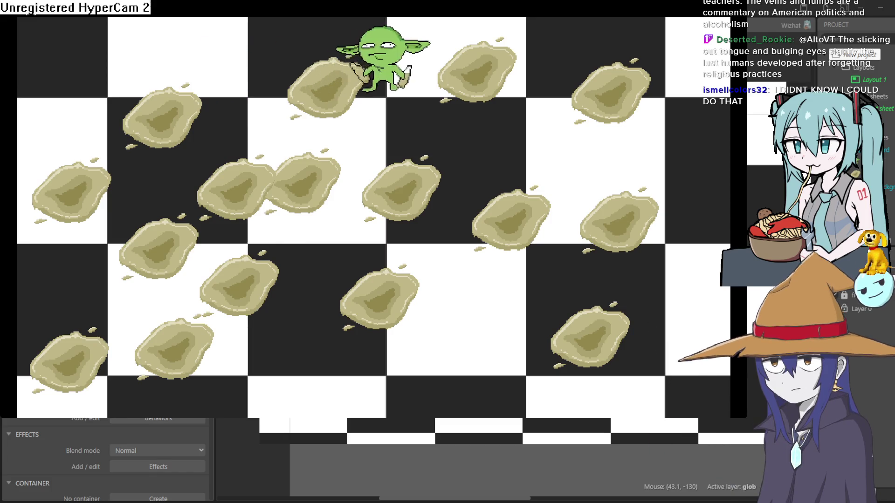
key("Down")
key("Right")
key("Down")
key("Up")
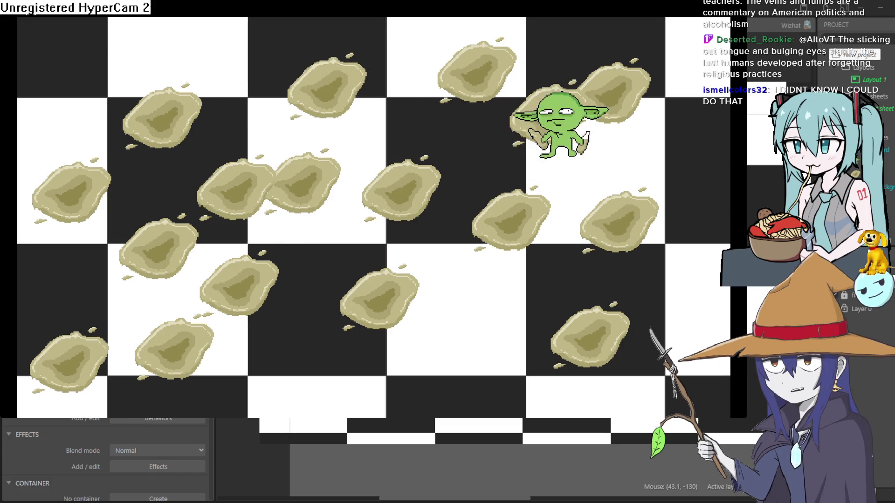
key("Down")
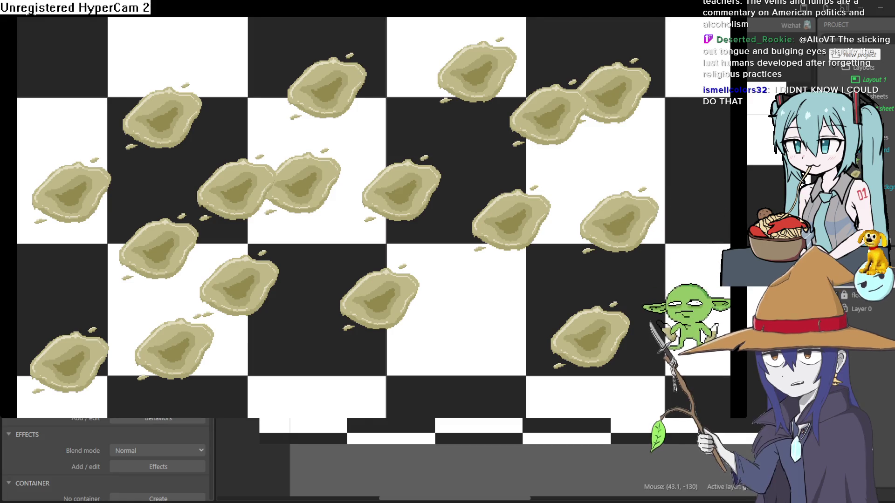
key("Left")
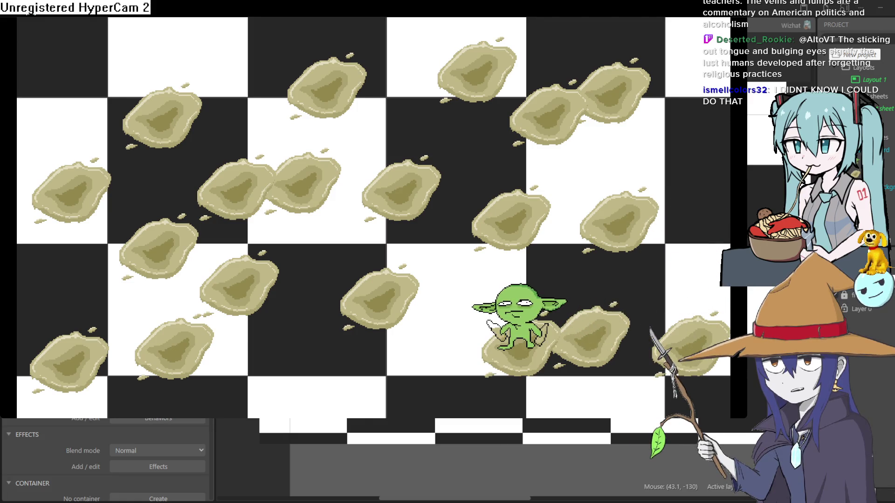
key("Left")
key("Up")
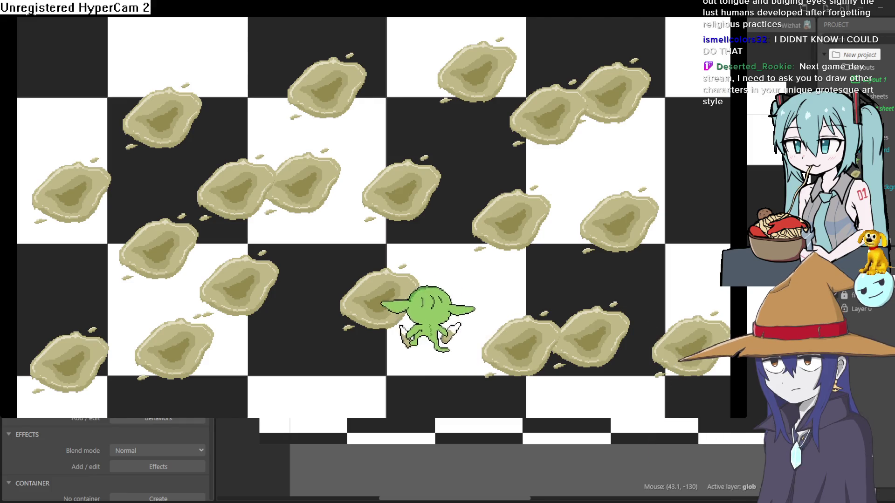
key("Right")
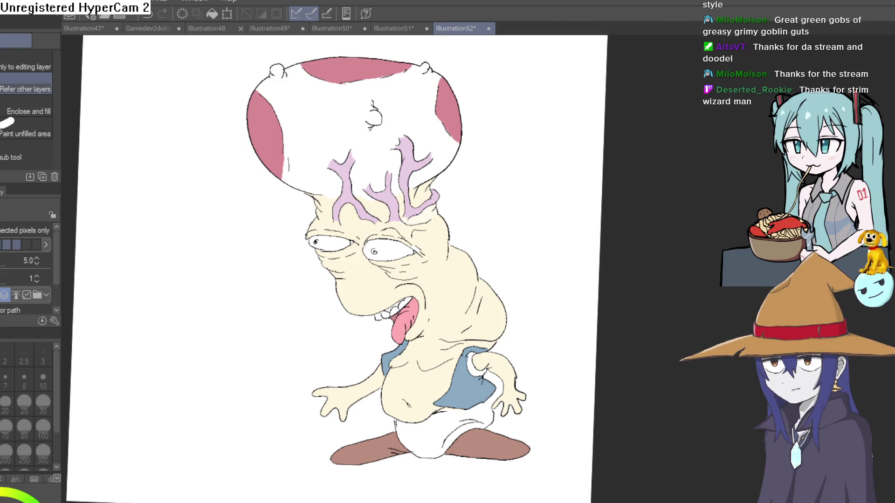
Step: Peek at the Illustration50 elf drawings, then return to the Illustration51 canvas
left_click(400, 30)
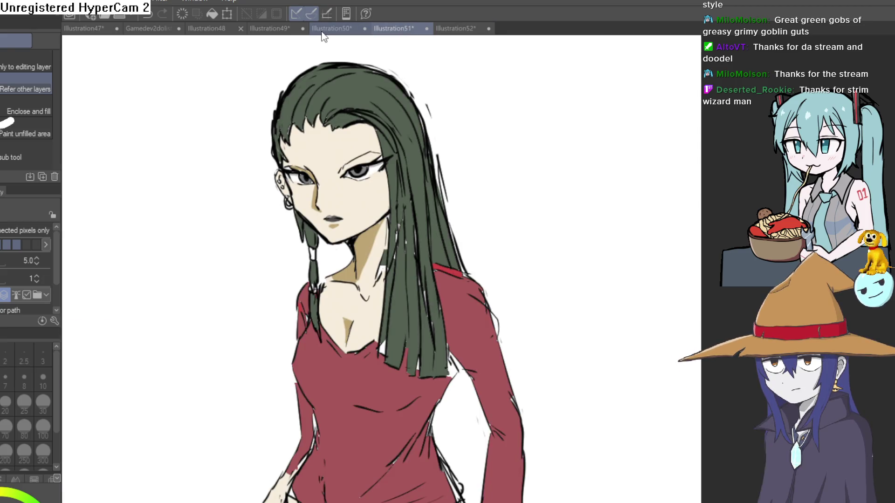
left_click(321, 29)
left_click_drag(265, 205, 302, 168)
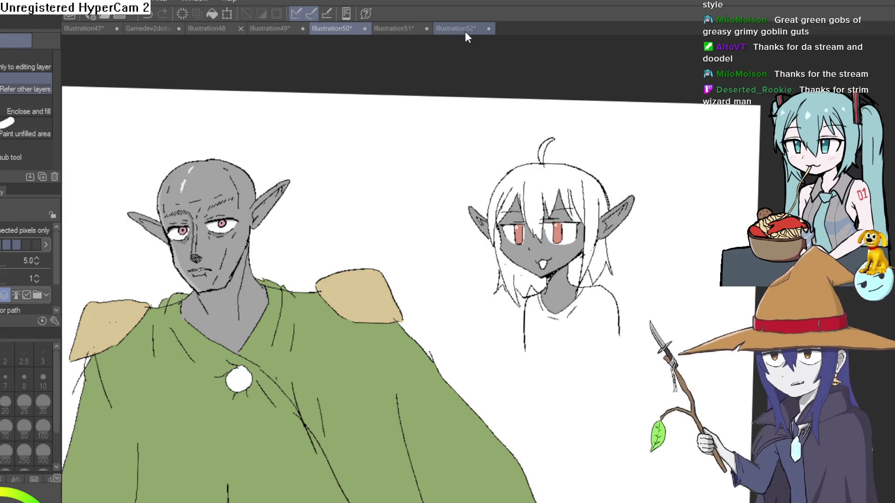
left_click(411, 29)
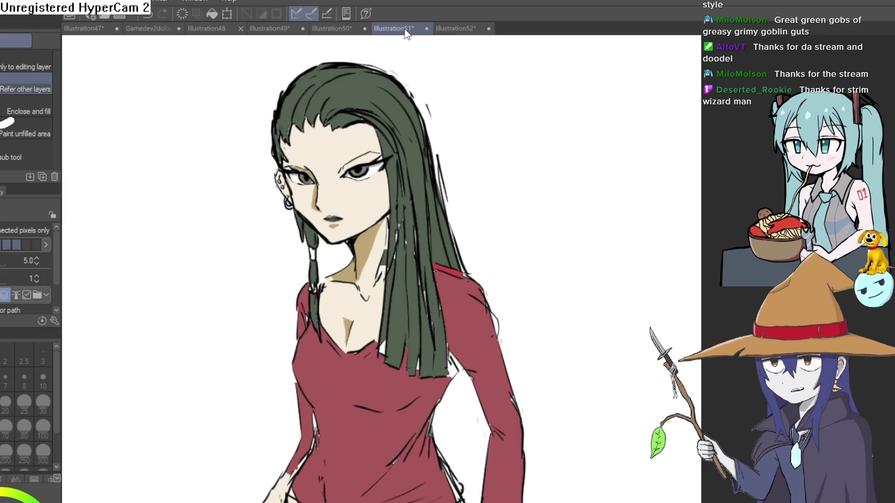